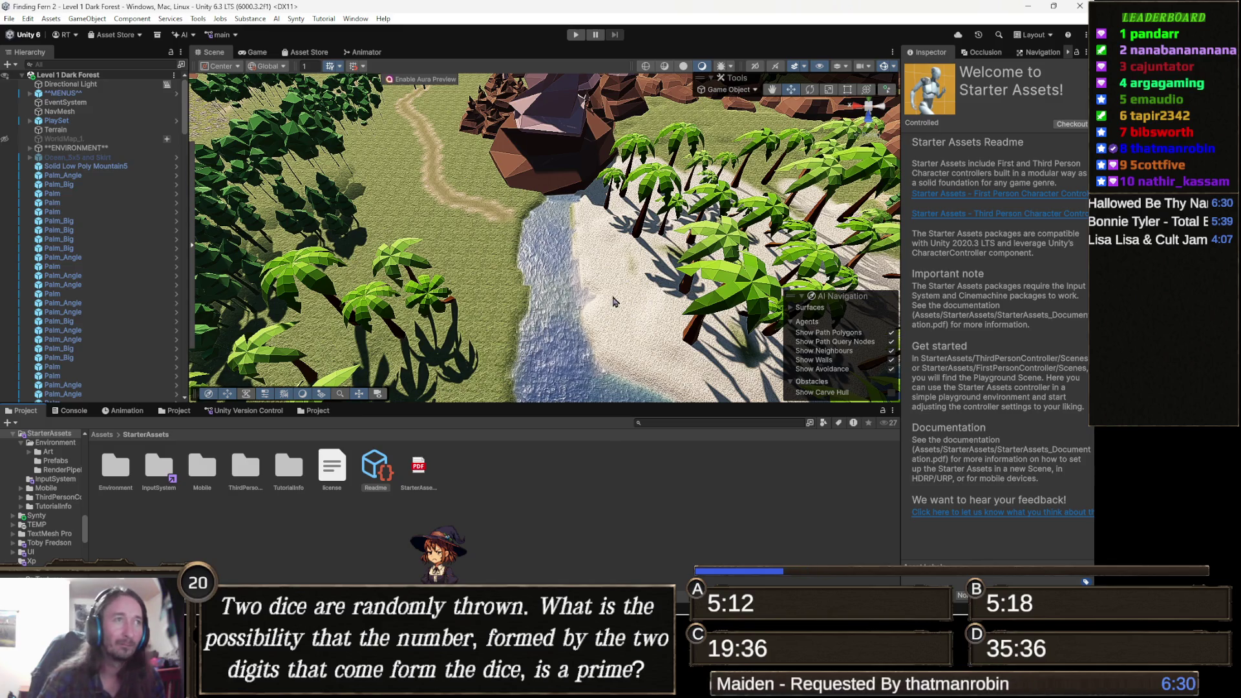
- Search the project for 'dock' prefabs and place Dock_Wood at the riverbank's water edge
mouse_move(605, 304)
left_mouse_down()
mouse_move(590, 250)
mouse_move(585, 330)
left_mouse_up()
scroll(587, 324, "up", 10)
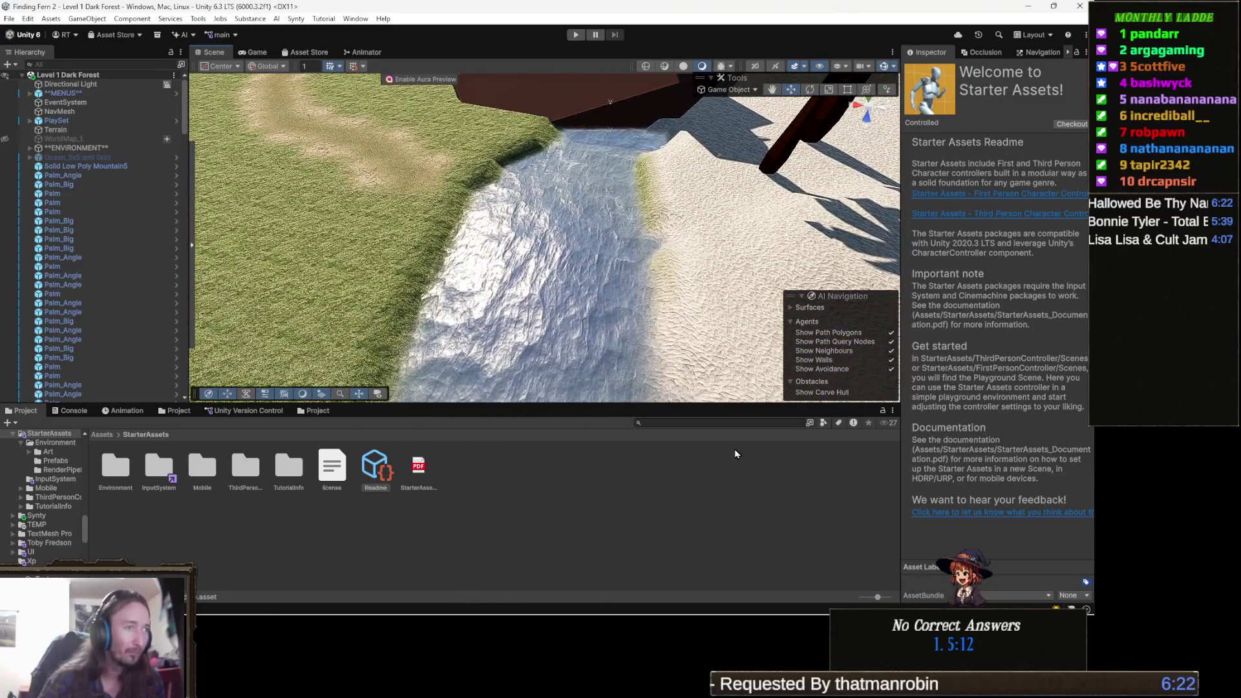
left_click(663, 422)
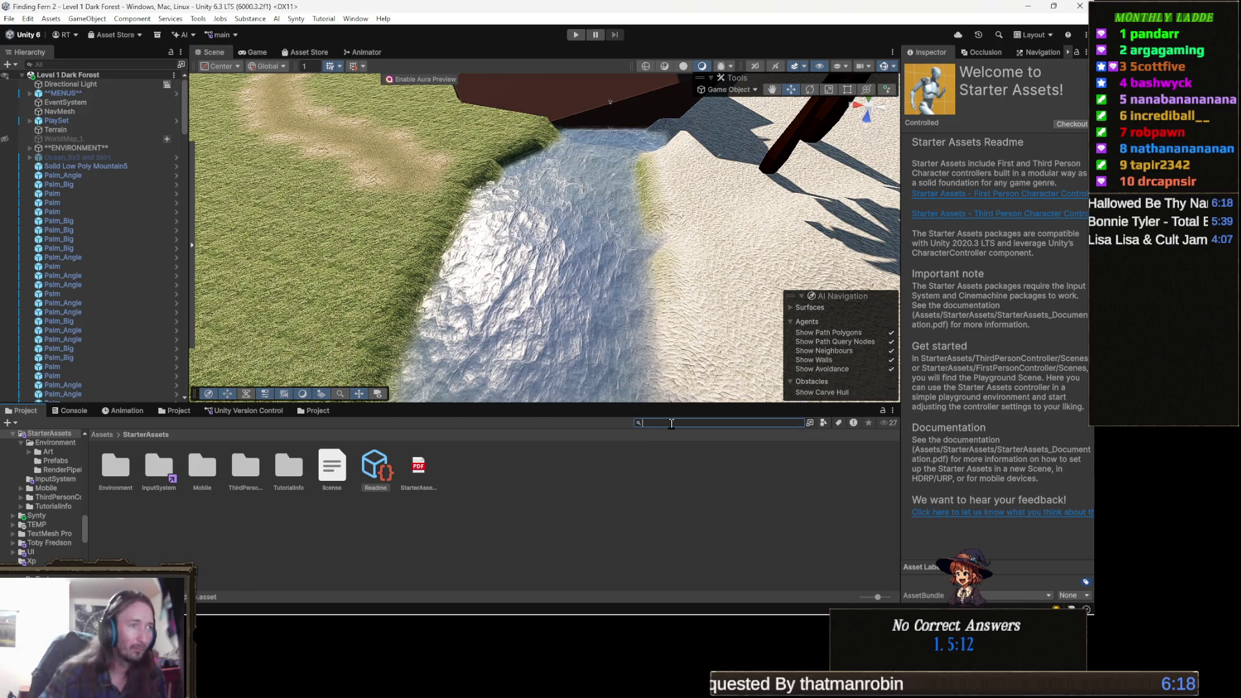
type("dock")
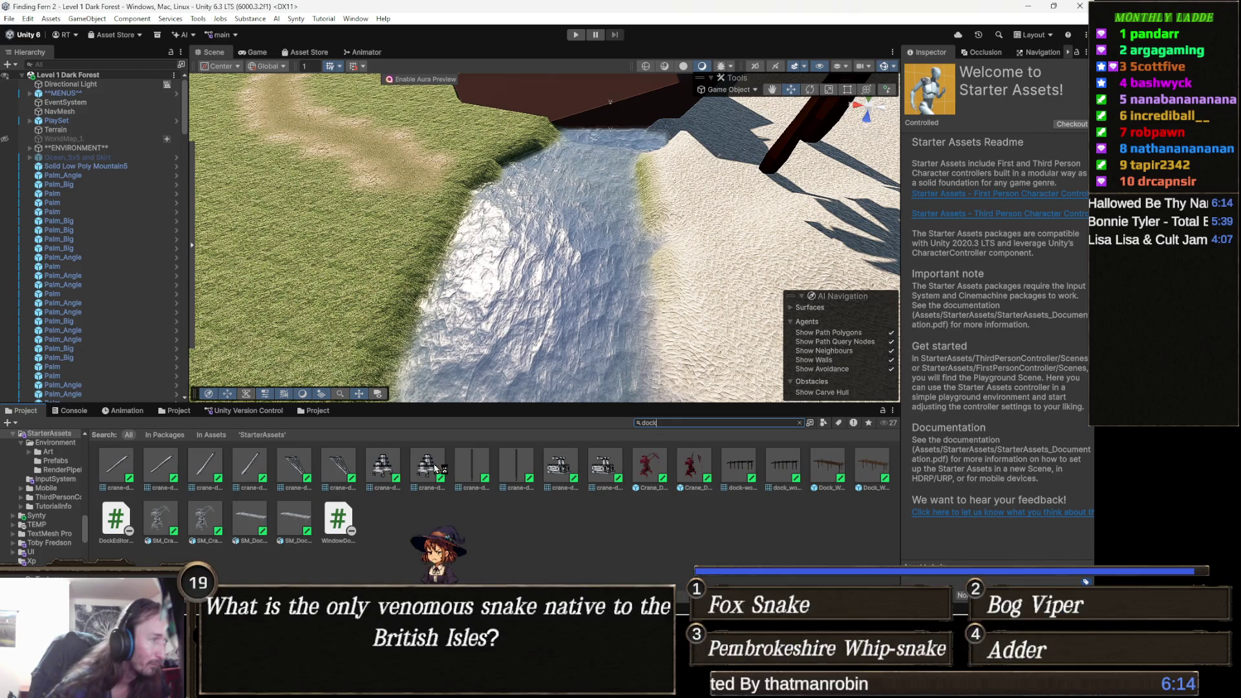
left_click(824, 423)
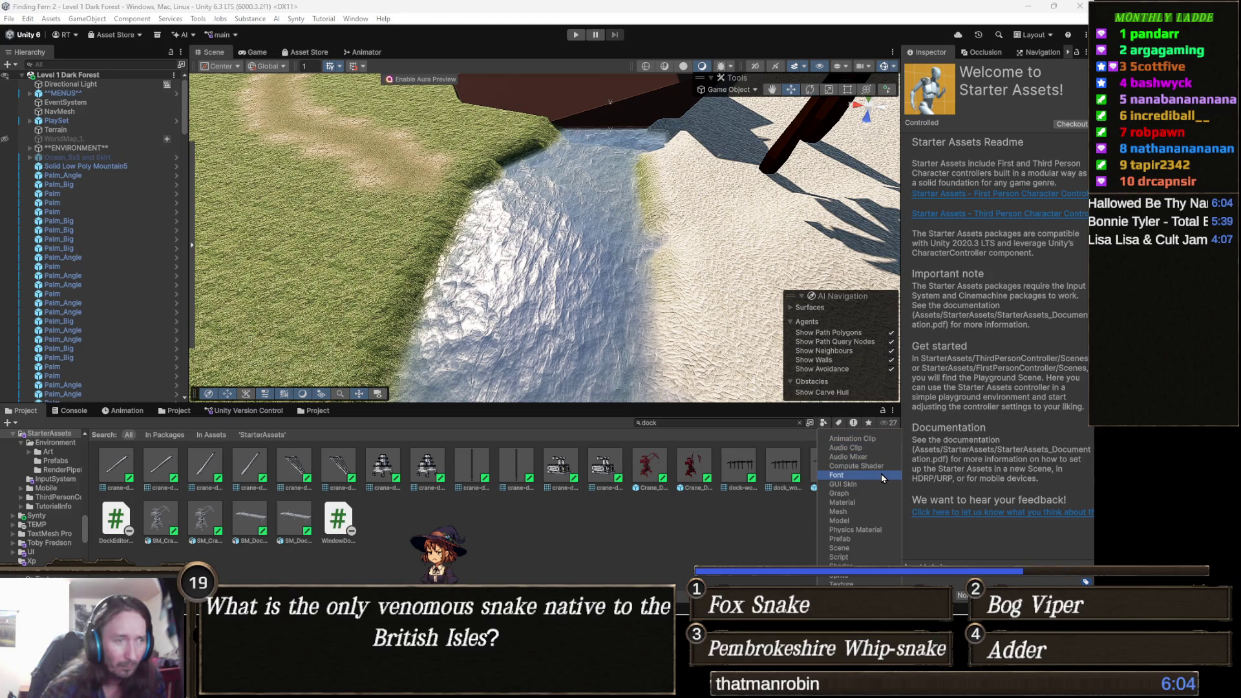
left_click(862, 538)
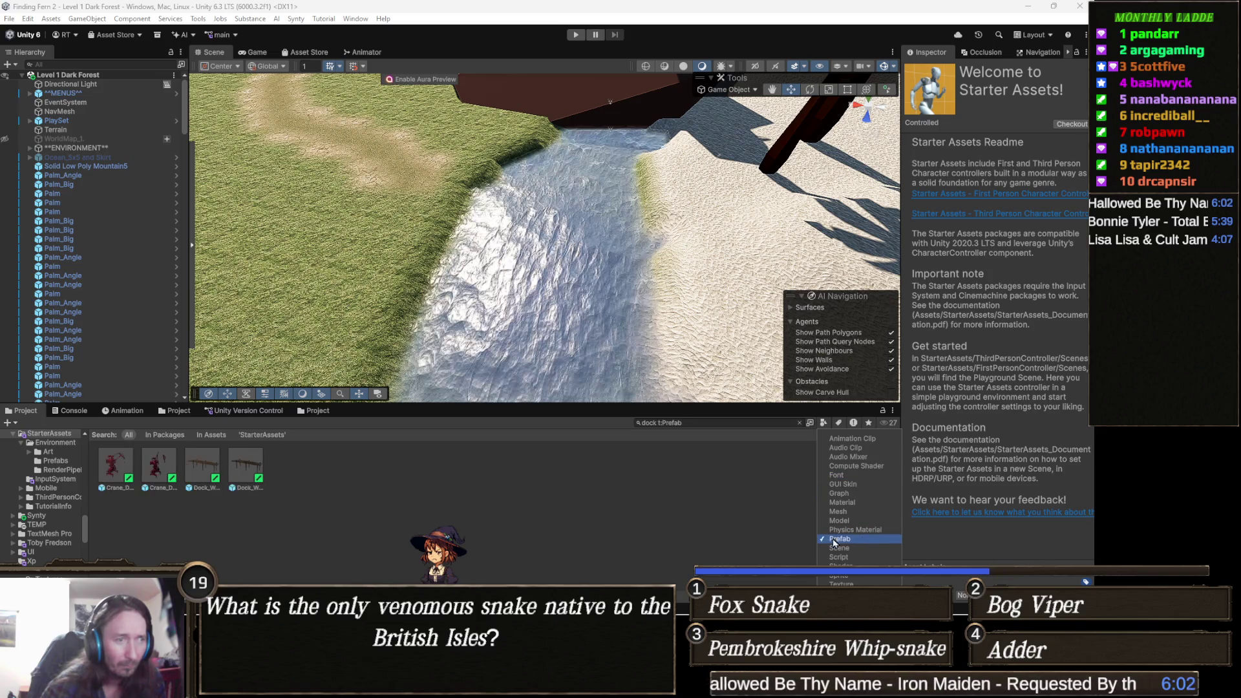
mouse_move(204, 464)
left_mouse_down()
mouse_move(446, 266)
mouse_move(410, 272)
mouse_move(481, 296)
mouse_move(461, 304)
mouse_move(450, 336)
mouse_move(448, 322)
mouse_move(443, 349)
mouse_move(531, 175)
left_mouse_up()
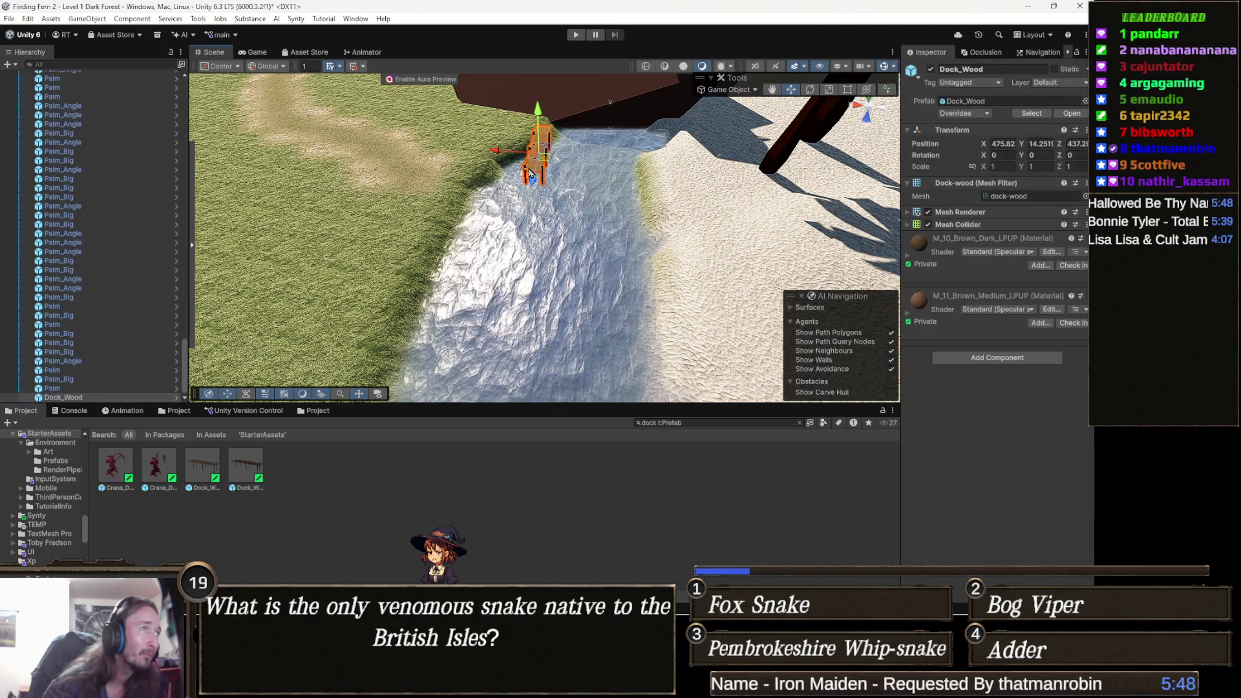
- Rotate the new dock to about Y -71 across the river and lower it to the water
mouse_move(582, 224)
left_mouse_down()
mouse_move(615, 193)
mouse_move(540, 191)
mouse_move(618, 157)
left_mouse_up()
key("e")
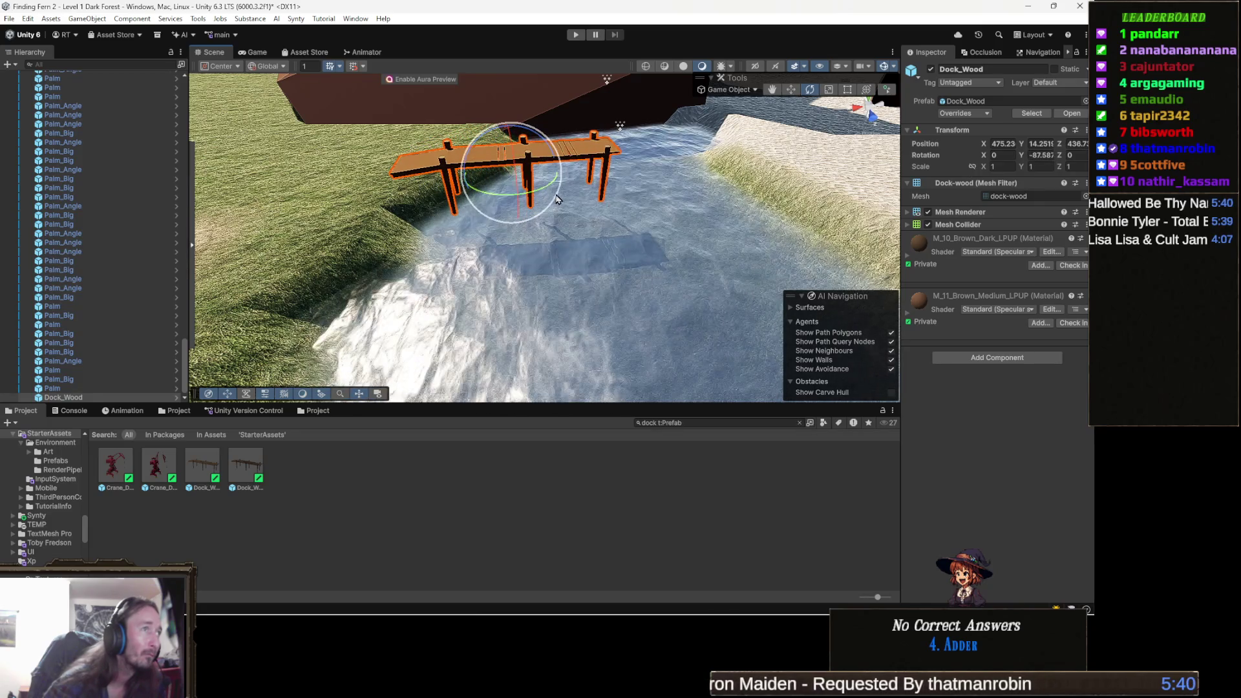
left_click_drag(543, 190, 540, 155)
key("w")
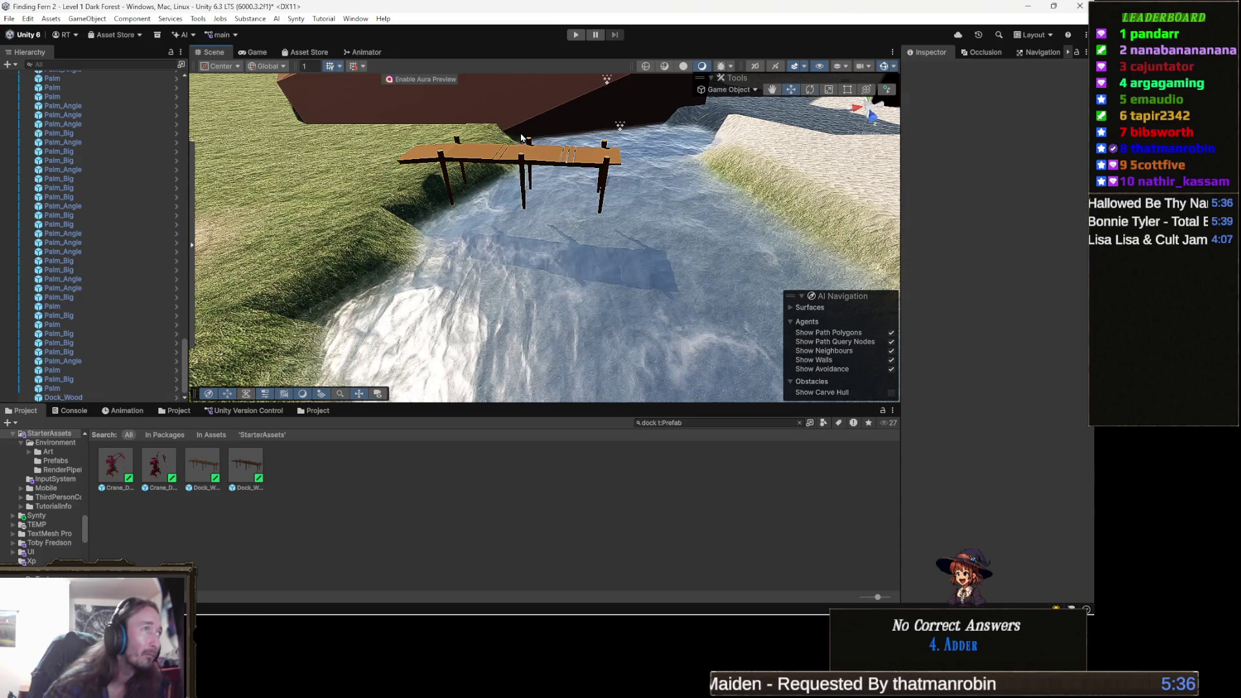
left_click_drag(508, 133, 569, 310)
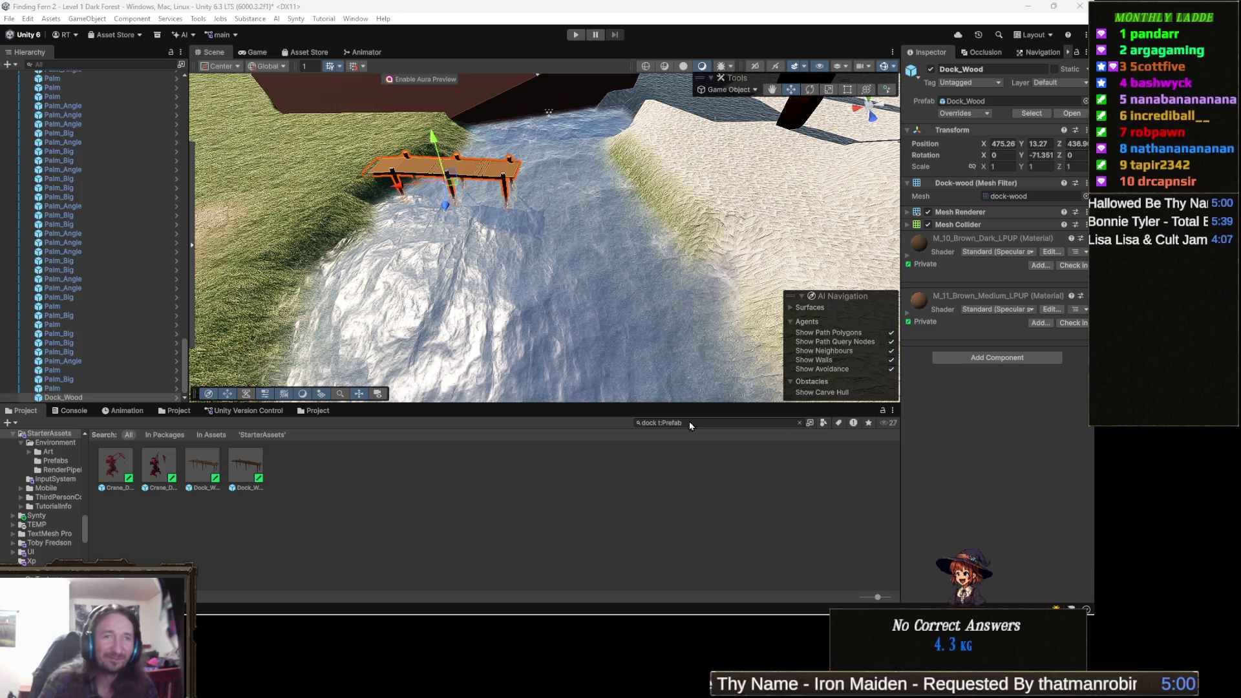
- Scale the dock down to about 0.52
mouse_move(550, 284)
left_mouse_down()
mouse_move(522, 275)
mouse_move(528, 309)
mouse_move(546, 278)
left_mouse_up()
key("r")
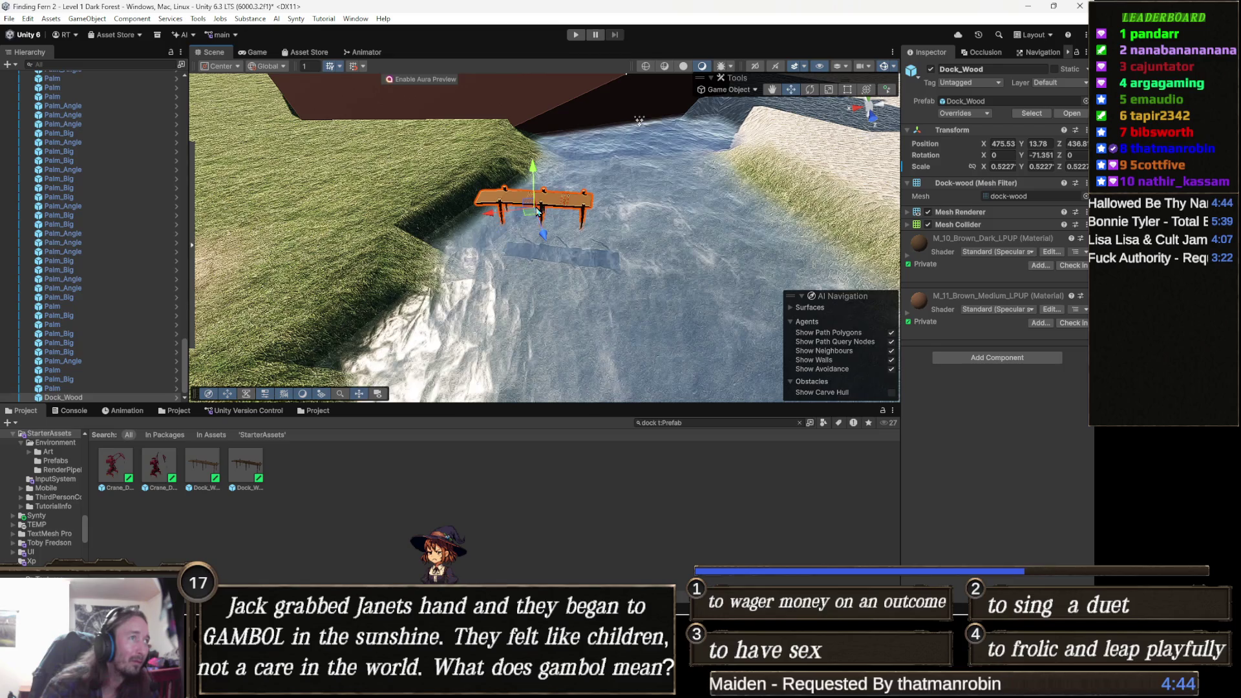
mouse_move(535, 205)
left_mouse_down()
mouse_move(605, 243)
mouse_move(505, 226)
mouse_move(569, 226)
mouse_move(550, 240)
mouse_move(534, 122)
mouse_move(529, 191)
left_mouse_up()
- Drop another Dock_Wood into the river and rotate it to about Y -70
mouse_move(245, 466)
left_mouse_down()
mouse_move(567, 271)
mouse_move(526, 233)
mouse_move(527, 168)
mouse_move(601, 177)
mouse_move(575, 191)
mouse_move(586, 293)
mouse_move(516, 166)
mouse_move(526, 185)
left_mouse_up()
key("e")
key("w")
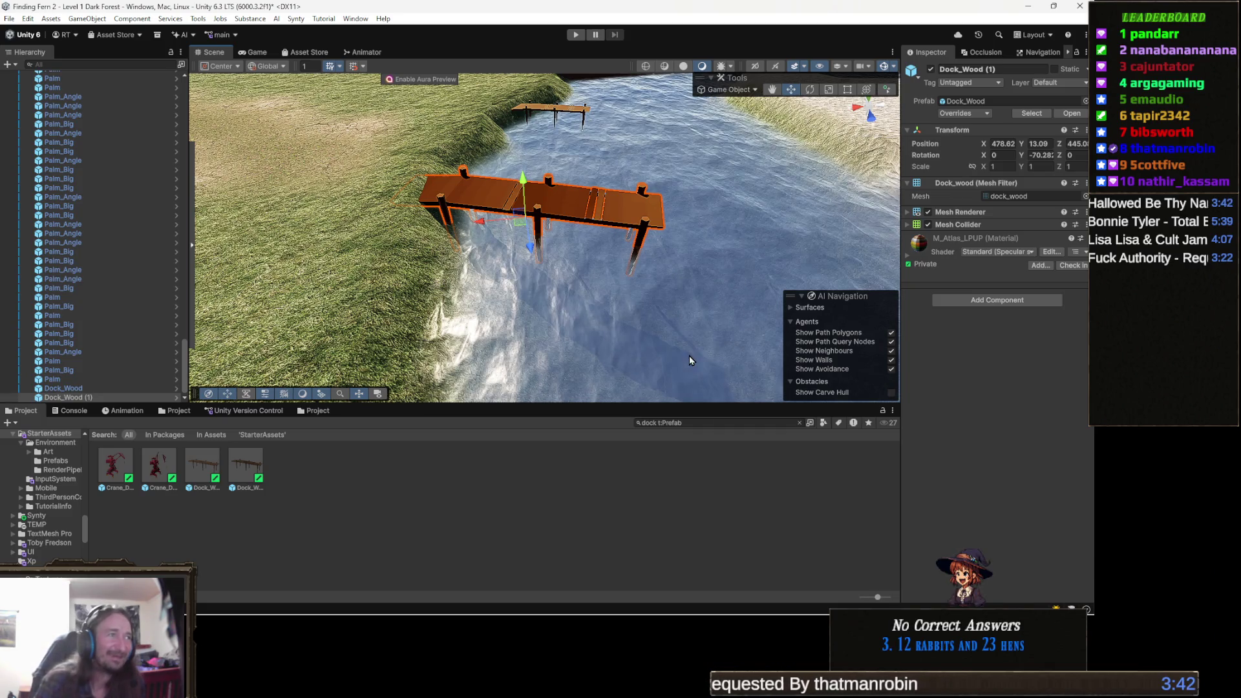
- Place a red Crane_Docks prefab over the river, frame it, then delete it
left_click_drag(386, 259, 525, 233)
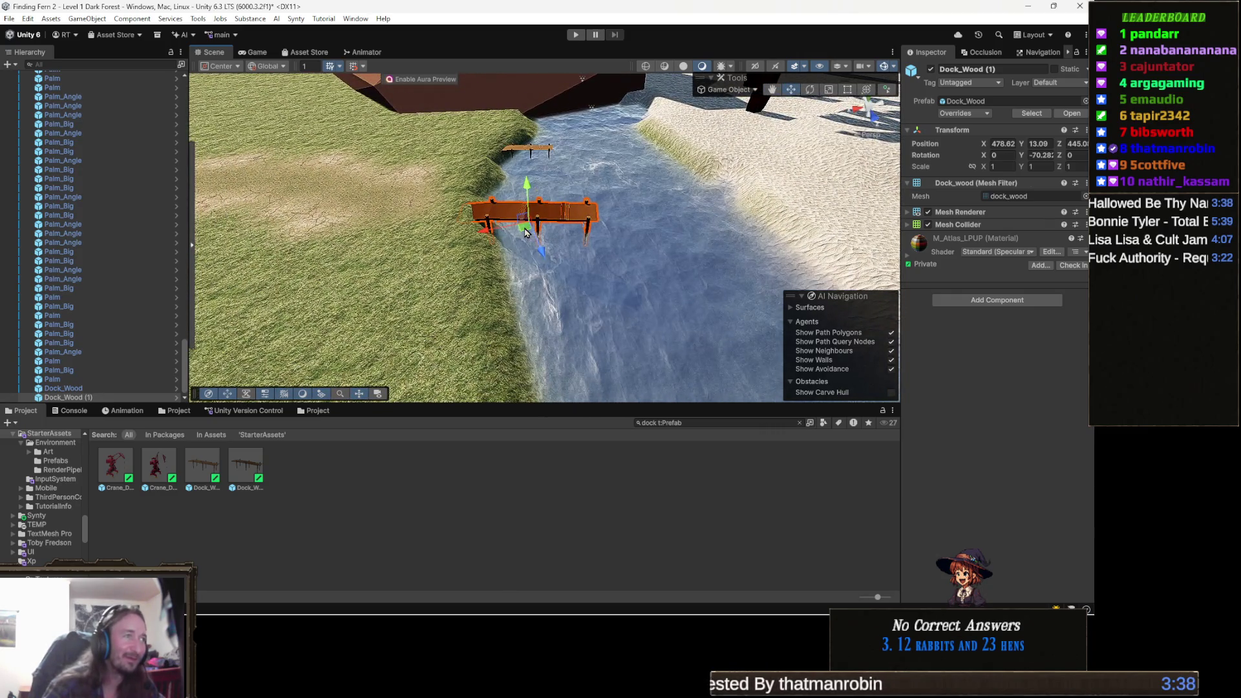
mouse_move(527, 295)
left_mouse_down()
mouse_move(608, 280)
mouse_move(590, 278)
left_mouse_up()
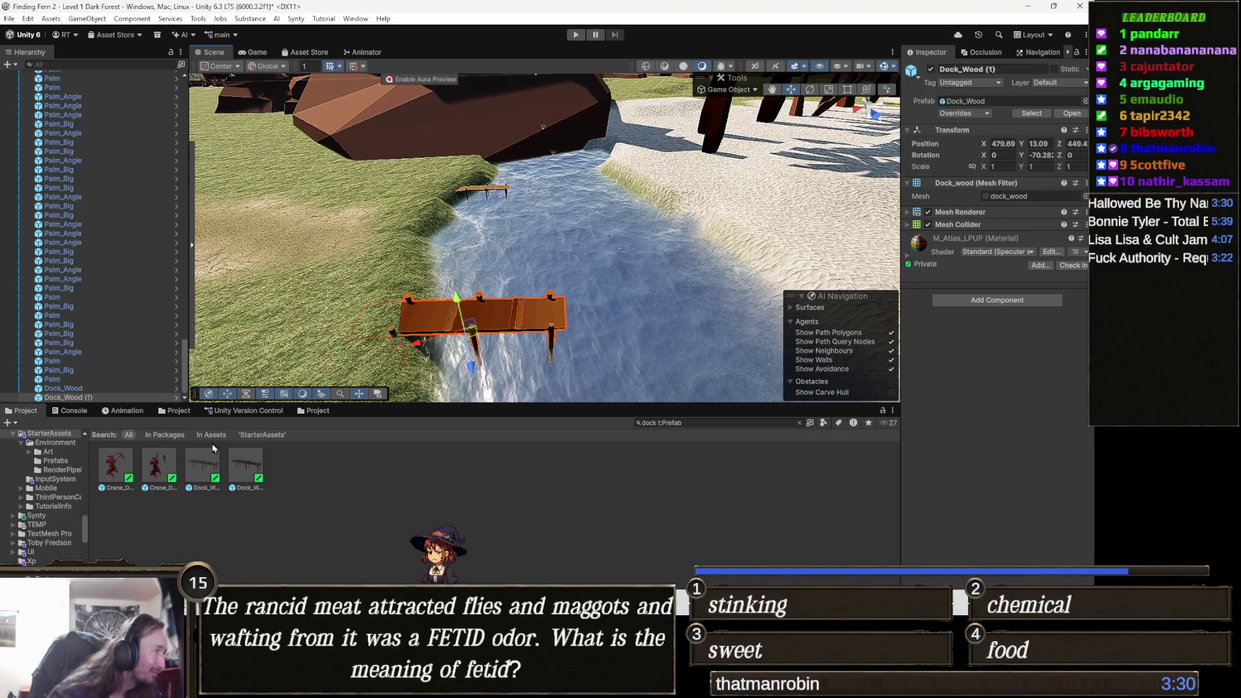
mouse_move(120, 461)
left_mouse_down()
mouse_move(535, 168)
mouse_move(497, 194)
mouse_move(369, 230)
left_mouse_up()
key("f")
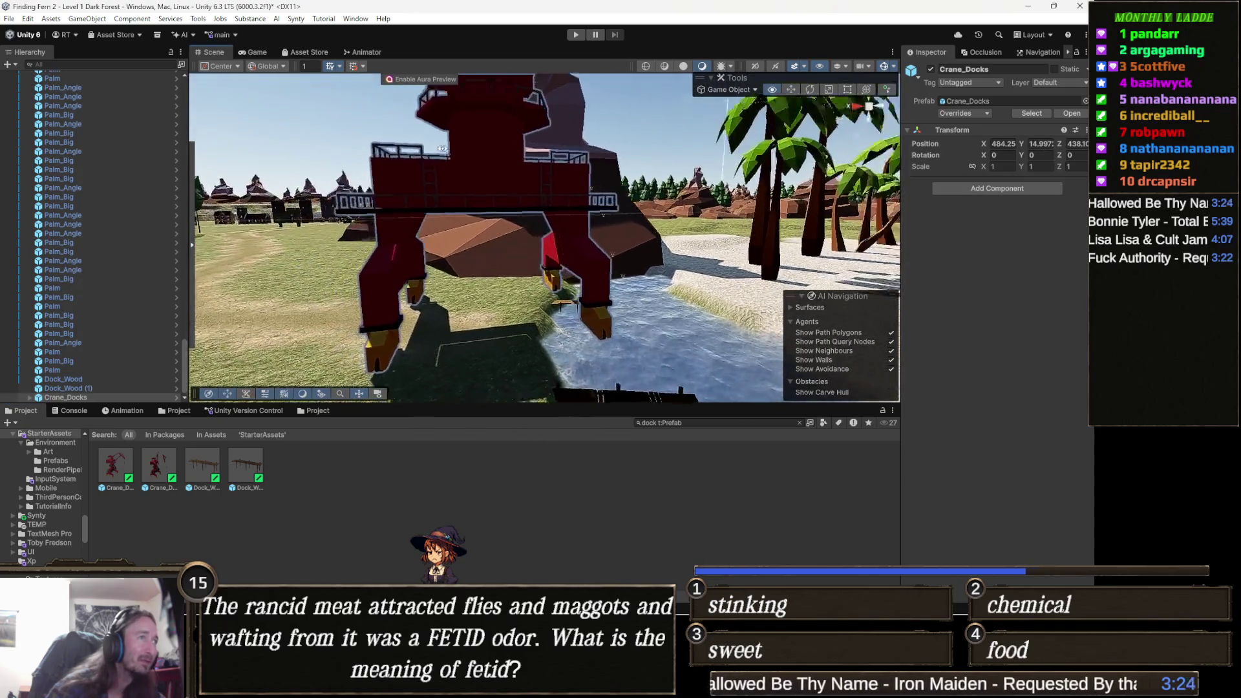
mouse_move(512, 124)
left_mouse_down()
mouse_move(527, 21)
mouse_move(434, 226)
left_mouse_up()
key("Delete")
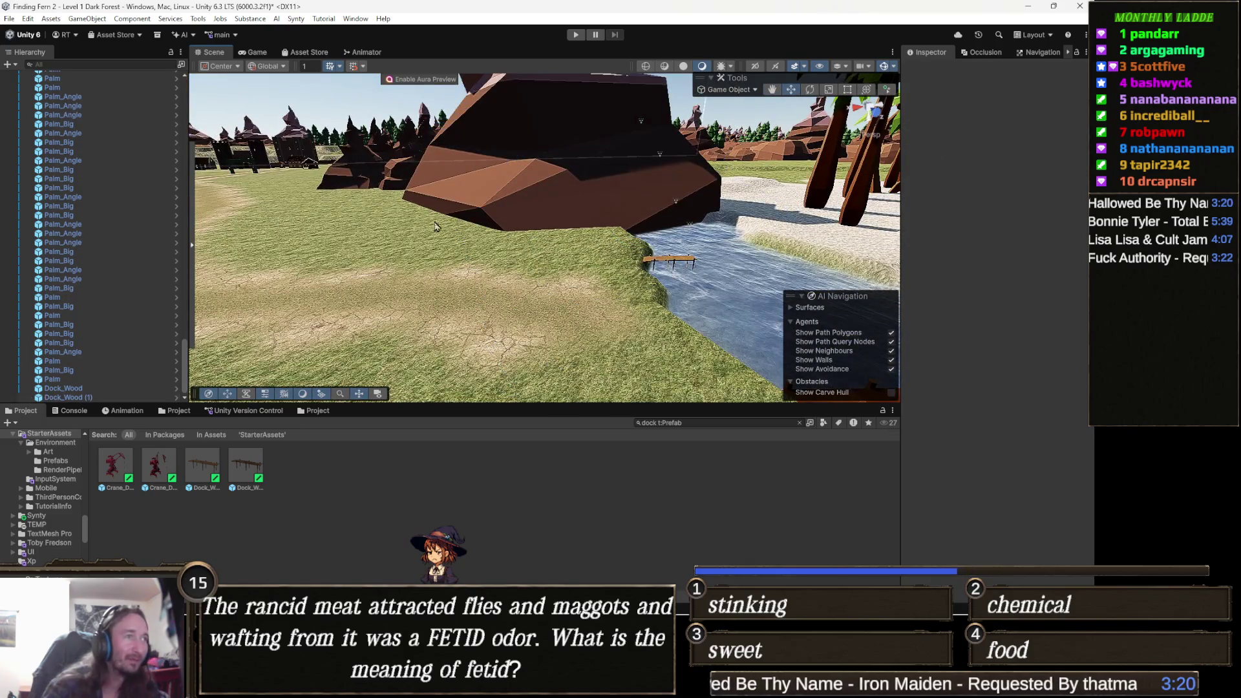
scroll(415, 208, "up", 5)
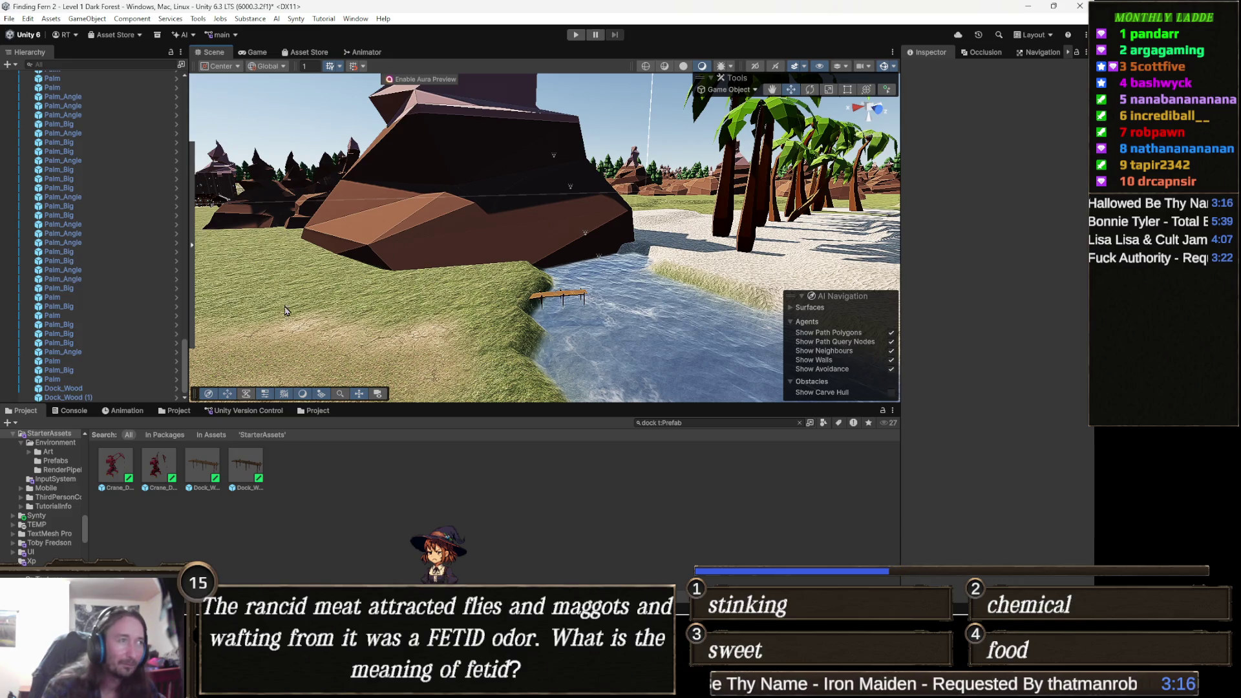
- Shrink Dock_Wood (1) to 0.779 scale
left_click_drag(519, 301, 587, 282)
left_click(563, 299)
key("e")
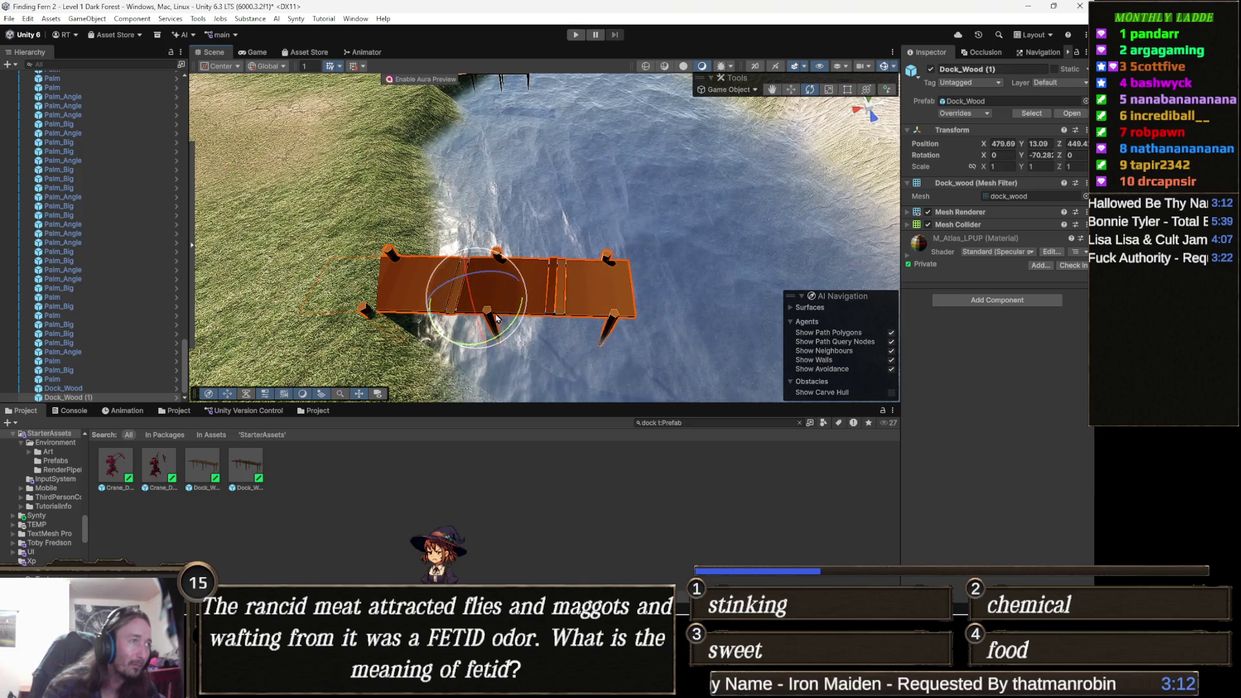
key("r")
mouse_move(475, 299)
left_mouse_down()
mouse_move(456, 297)
mouse_move(685, 243)
mouse_move(521, 309)
mouse_move(510, 275)
left_mouse_up()
scroll(510, 275, "up", 5)
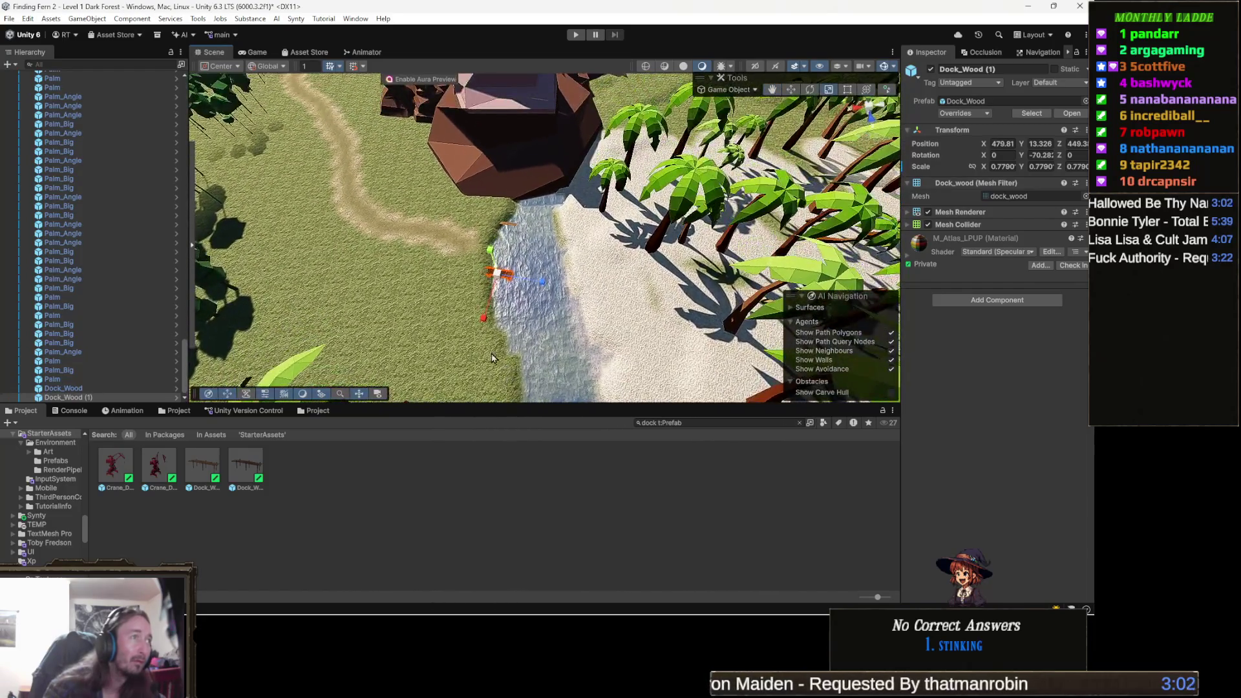
left_click(422, 526)
mouse_move(501, 297)
left_mouse_down()
mouse_move(493, 290)
mouse_move(485, 366)
left_mouse_up()
key("ctrl+z")
left_click(471, 471)
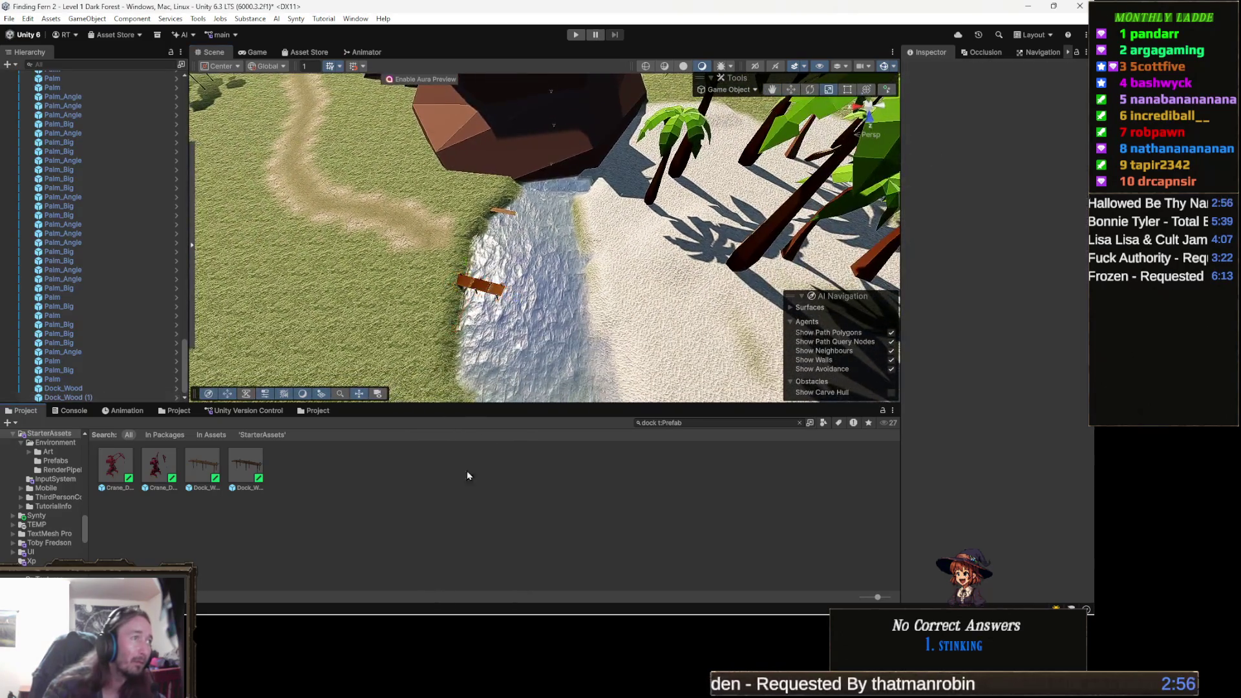
scroll(530, 290, "up", 5)
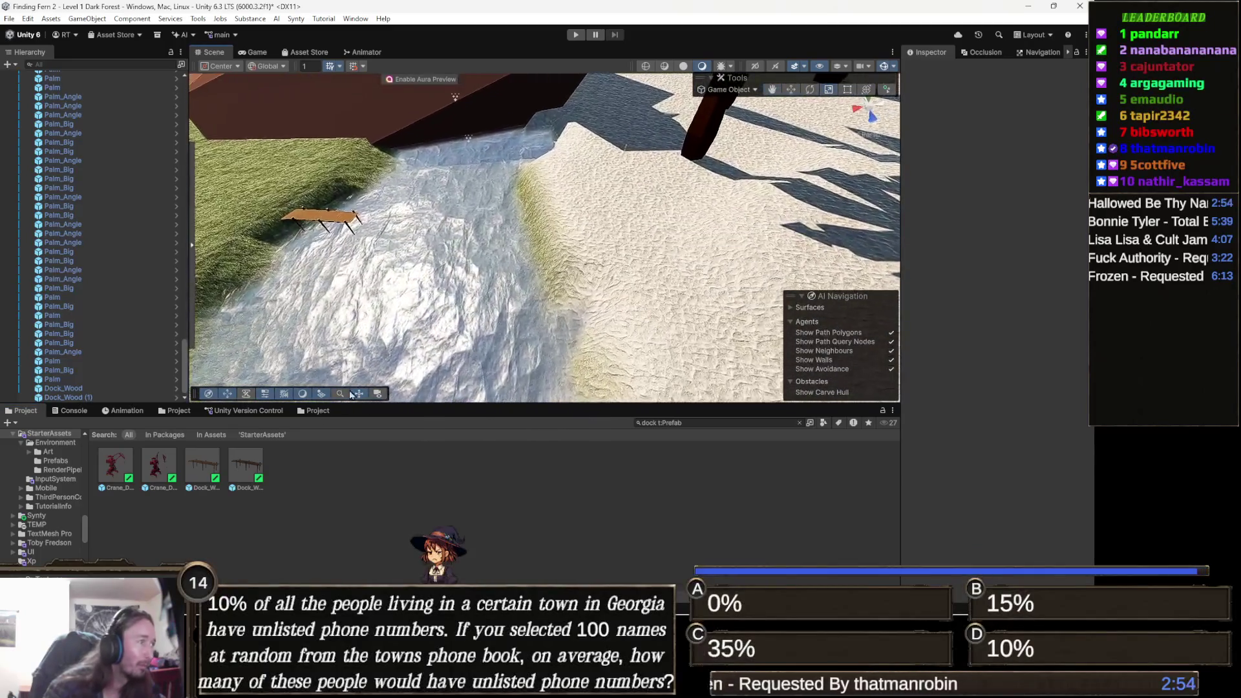
- Drop a third Dock_Wood by the sandy bank and rotate it to Y 101.48
mouse_move(233, 458)
left_mouse_down()
mouse_move(430, 340)
mouse_move(479, 265)
mouse_move(530, 255)
mouse_move(511, 285)
mouse_move(362, 272)
left_mouse_up()
key("e")
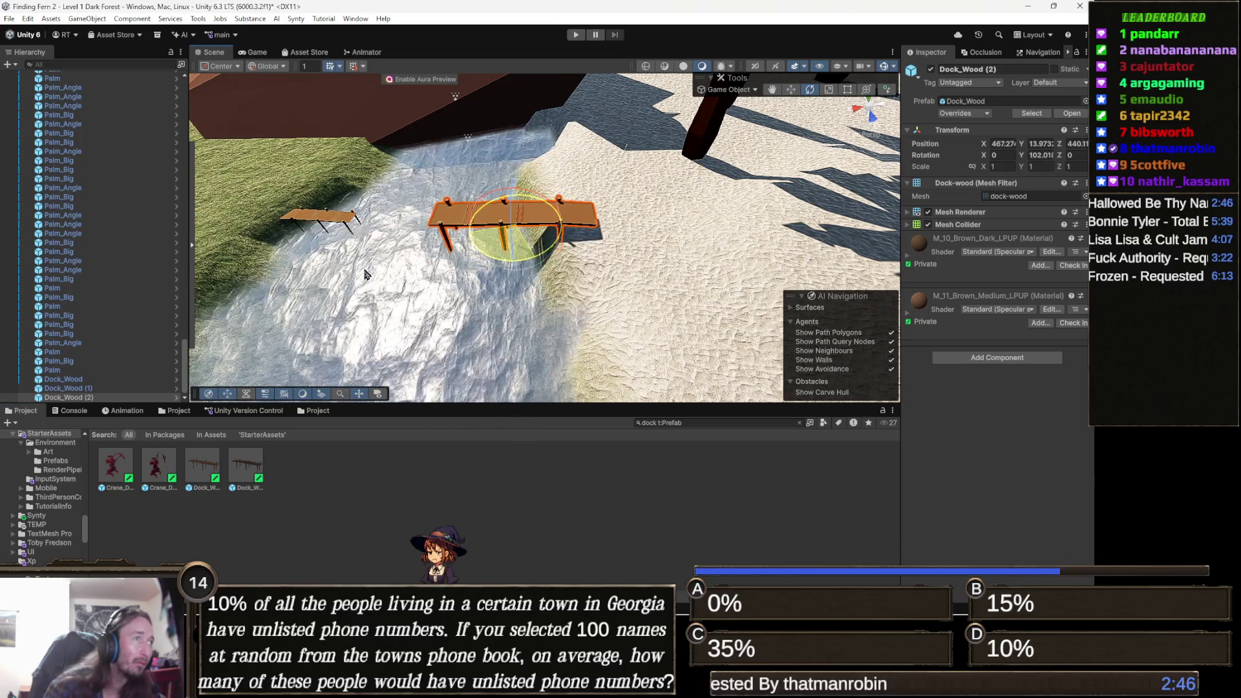
key("w")
- Lower the third dock onto the water, then switch to the Cinemadle page in Chrome
left_click_drag(512, 194, 509, 214)
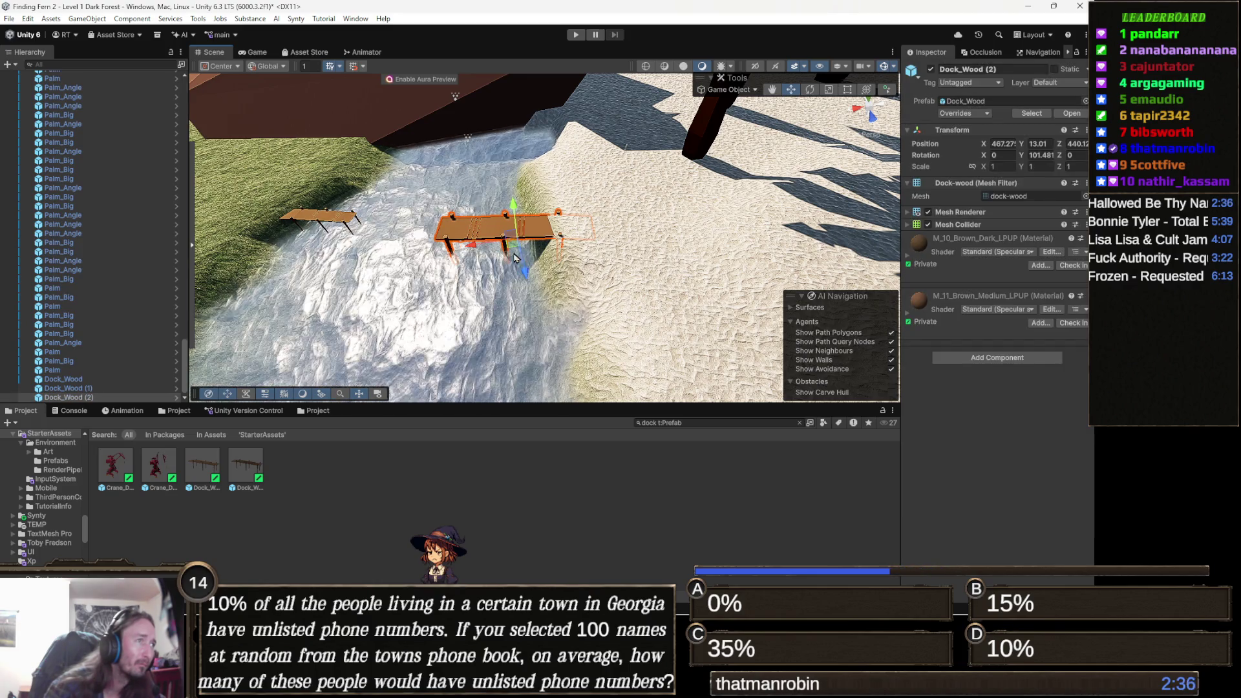
mouse_move(521, 240)
left_mouse_down()
mouse_move(643, 245)
mouse_move(711, 307)
mouse_move(673, 297)
left_mouse_up()
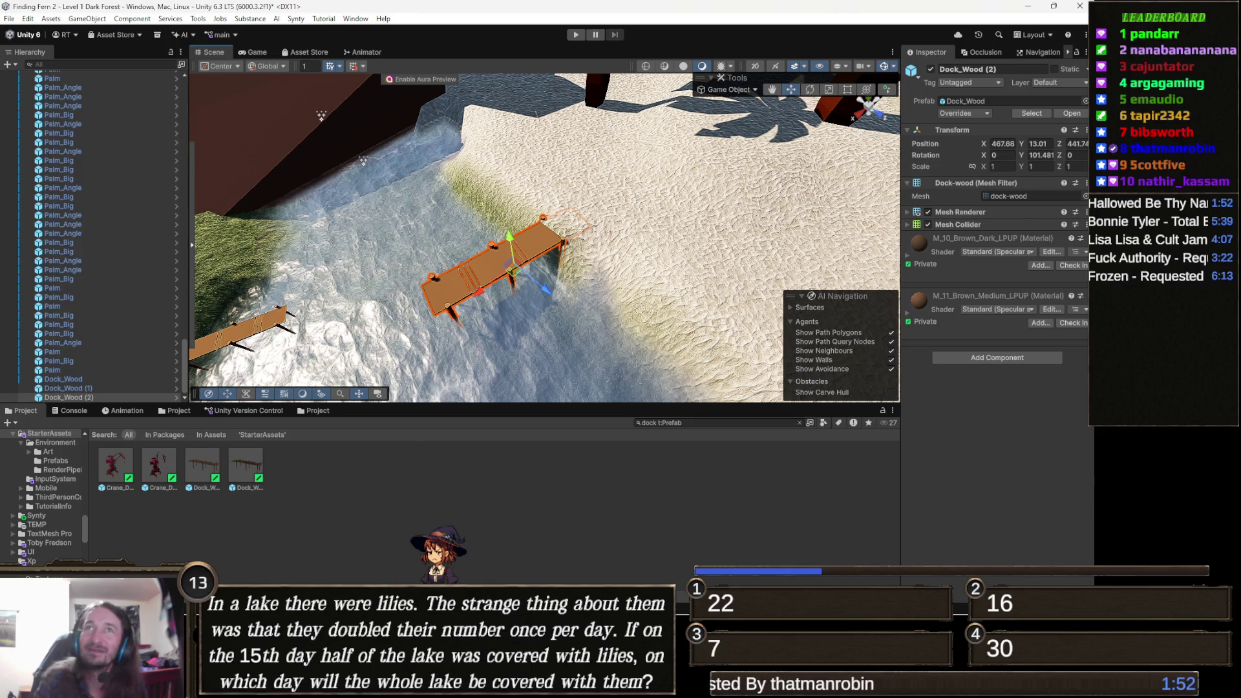
key("alt+Tab")
key("alt+Tab")
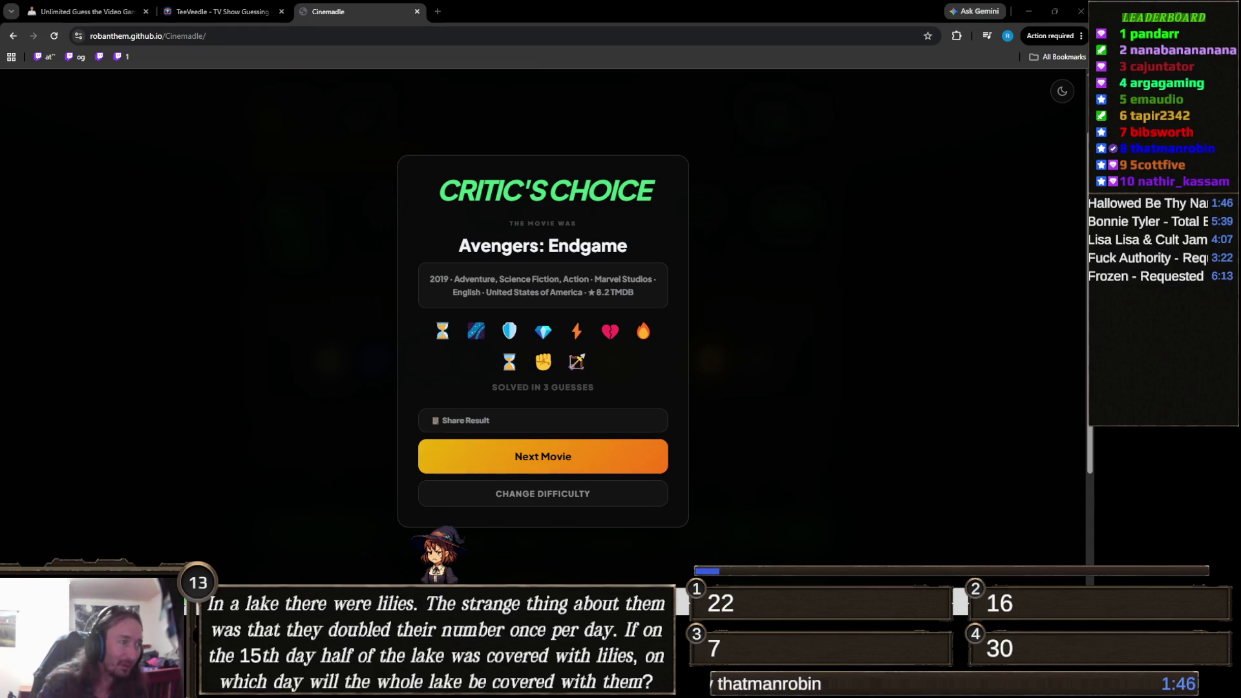
- Switch from the solved Cinemadle page back to the Unity editor
key("alt+Tab")
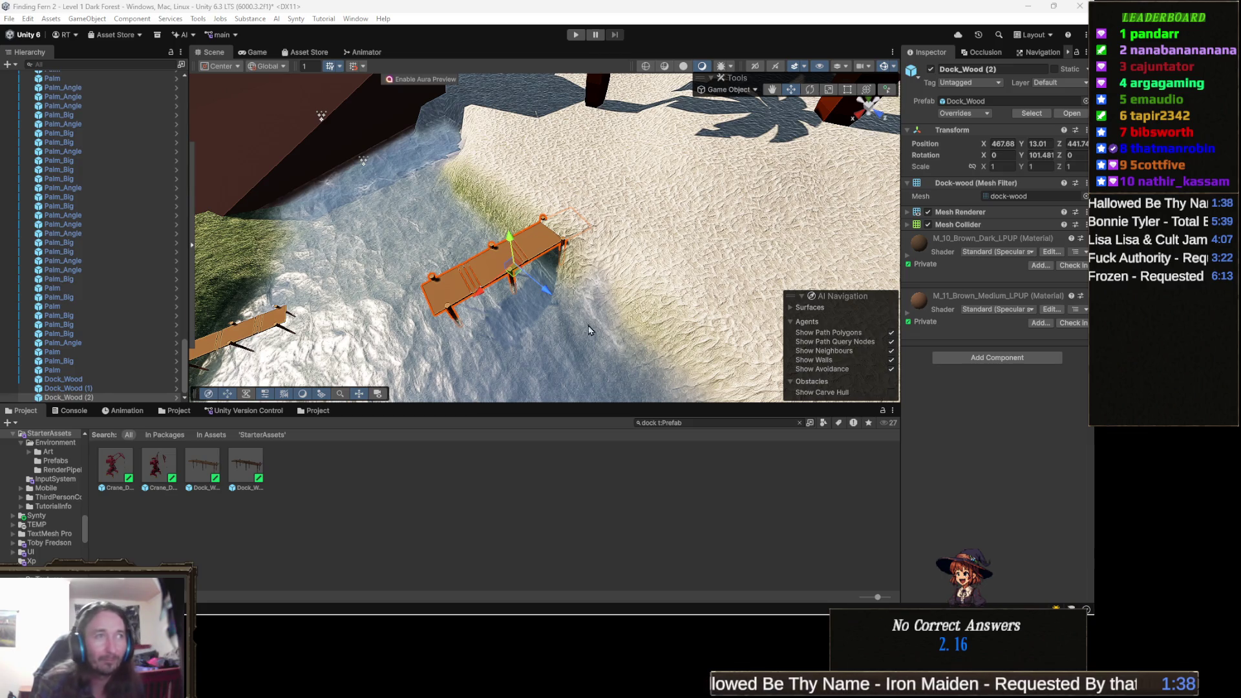
- Change the Project search to 'boat t:Prefab' and open the Boat_Fishing prefab
mouse_move(262, 239)
left_mouse_down()
mouse_move(511, 248)
mouse_move(495, 197)
left_mouse_up()
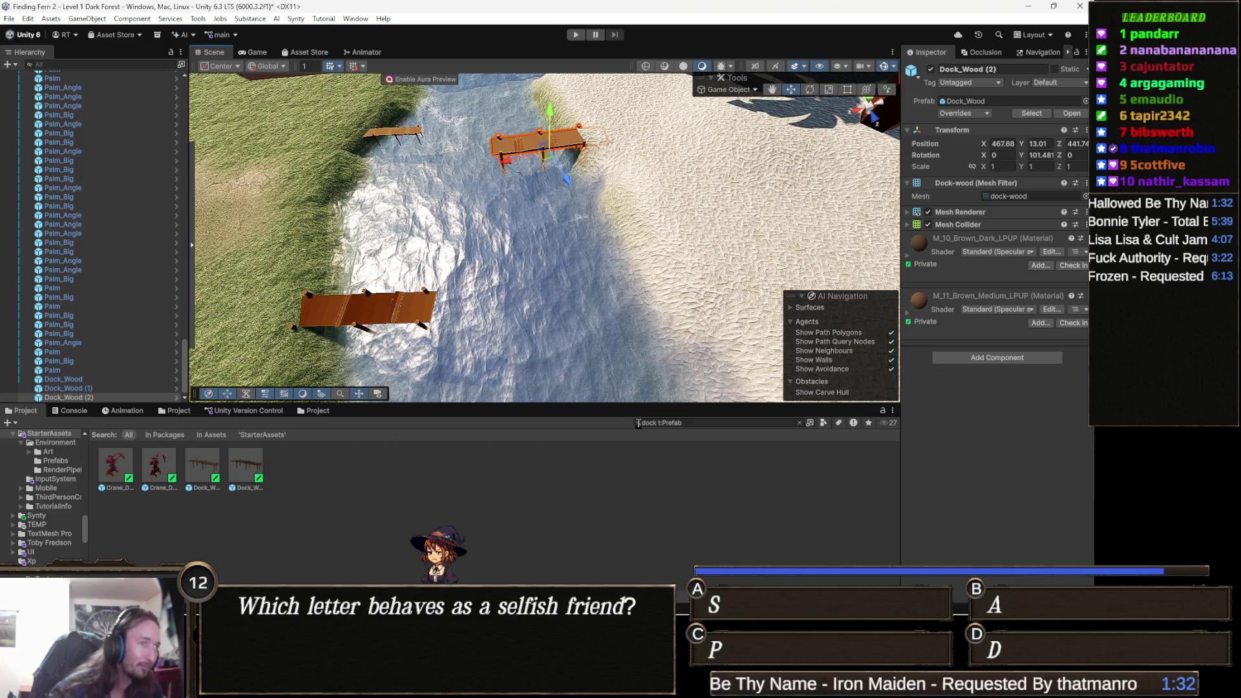
double_click(646, 422)
type("boat ")
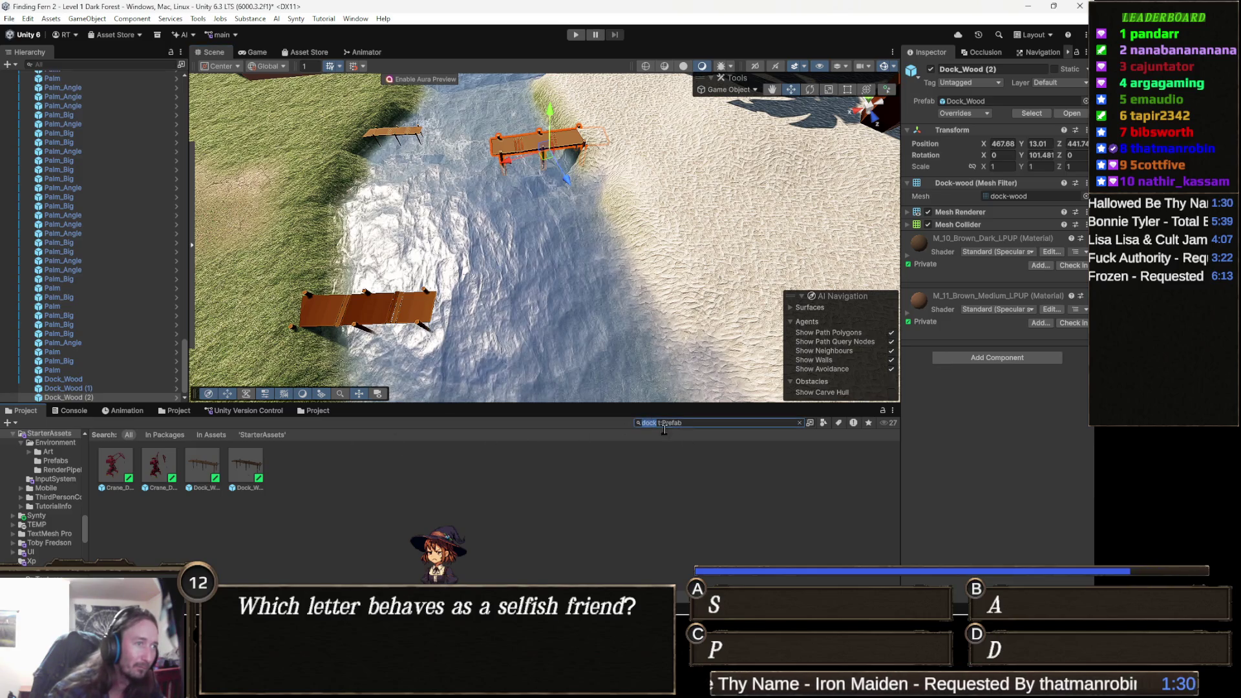
type("t")
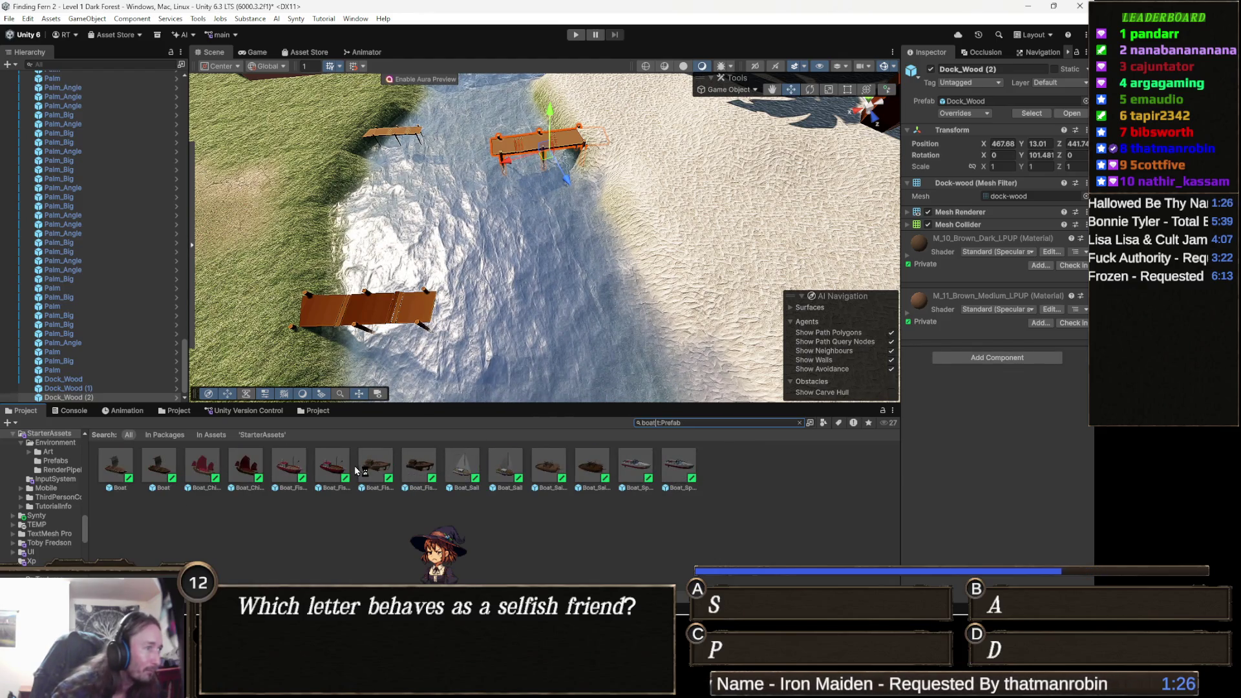
mouse_move(375, 464)
left_mouse_down()
mouse_move(518, 256)
mouse_move(531, 291)
mouse_move(504, 419)
left_mouse_up()
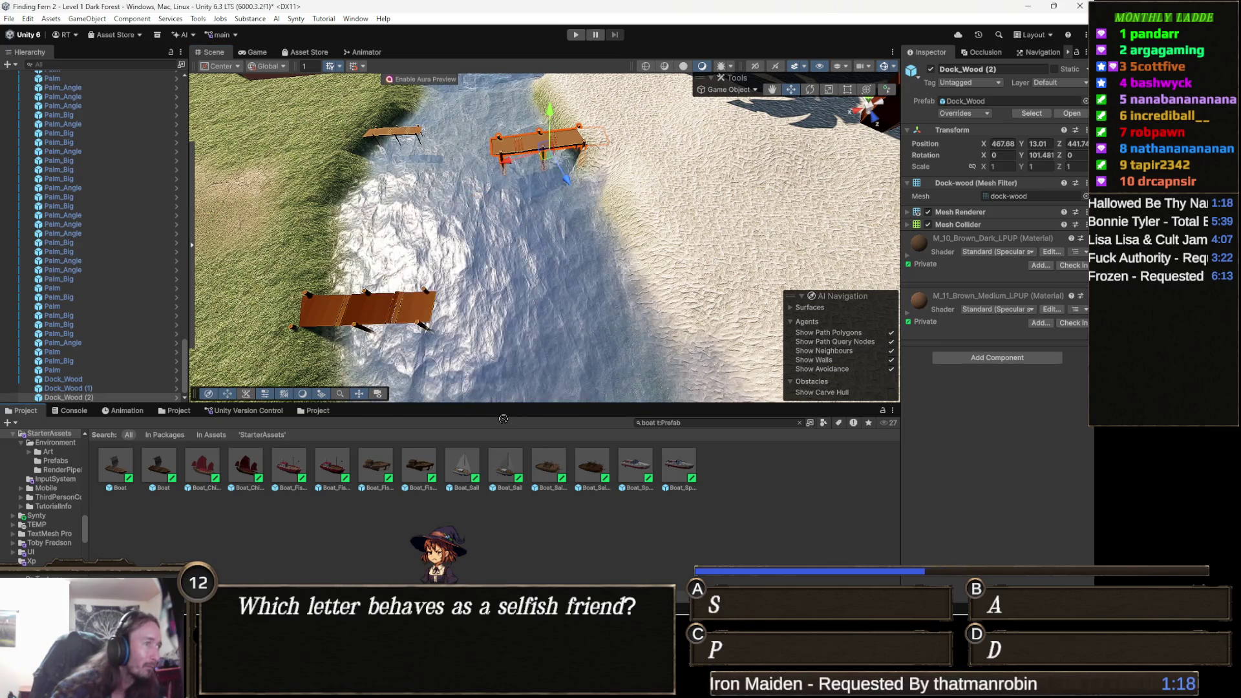
double_click(291, 467)
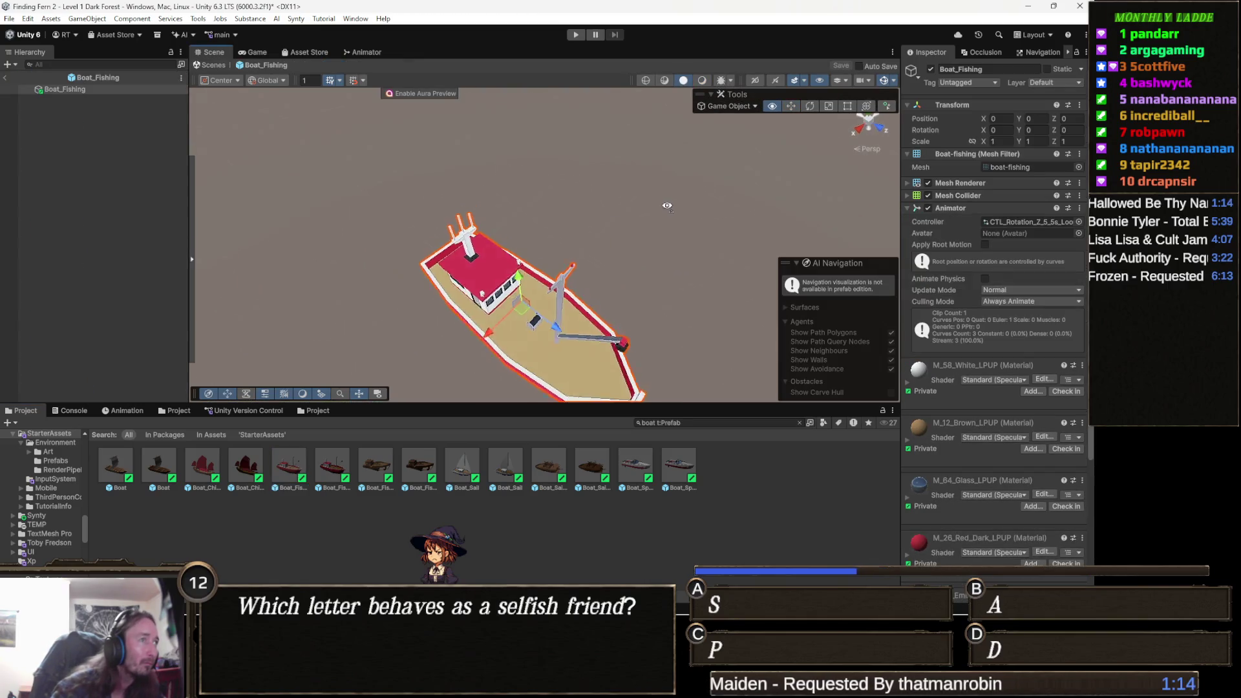
- Preview Boat_China, Boat, Boat_Speed, the other speedboat and Boat_Sail_Apocalypse prefabs
double_click(245, 467)
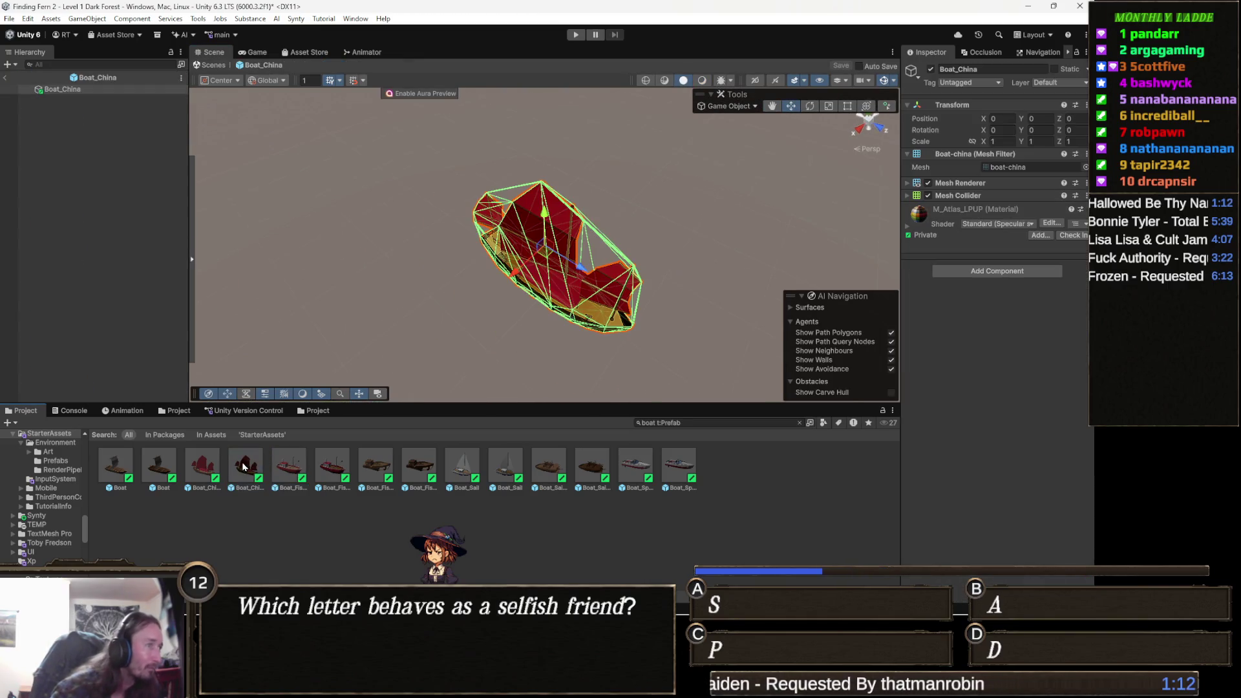
mouse_move(470, 291)
left_mouse_down()
mouse_move(493, 243)
mouse_move(493, 278)
mouse_move(527, 258)
mouse_move(427, 269)
left_mouse_up()
key("f")
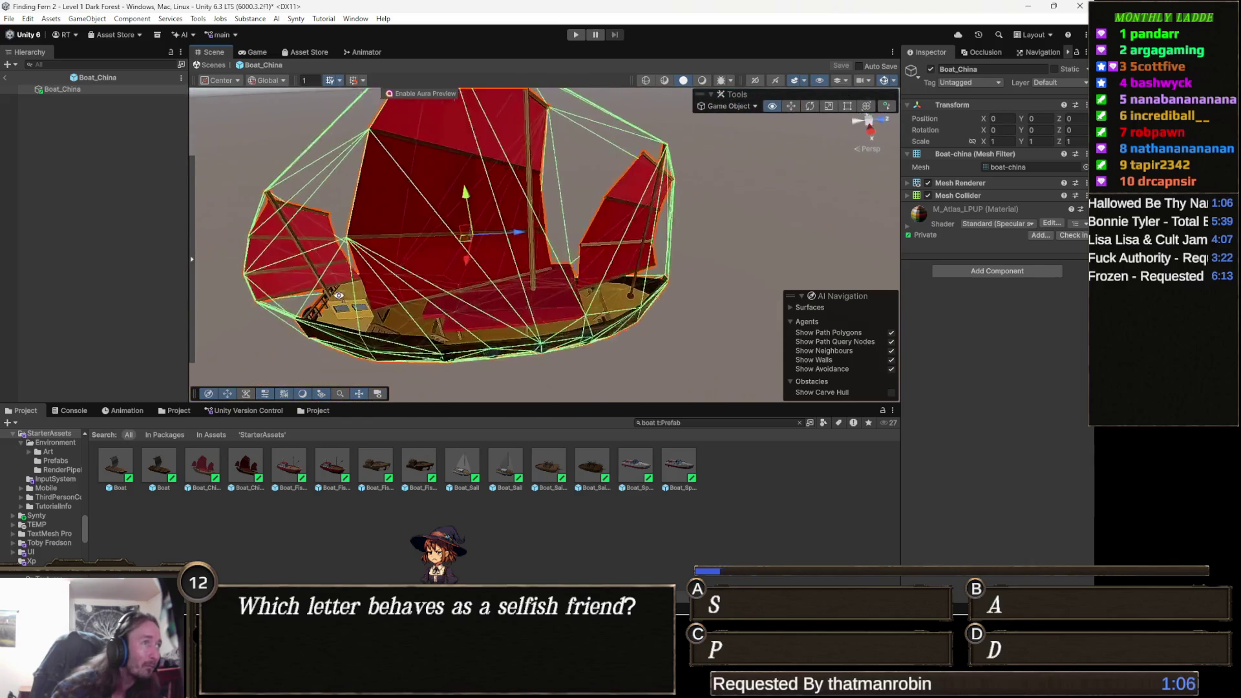
left_click(158, 465)
double_click(158, 465)
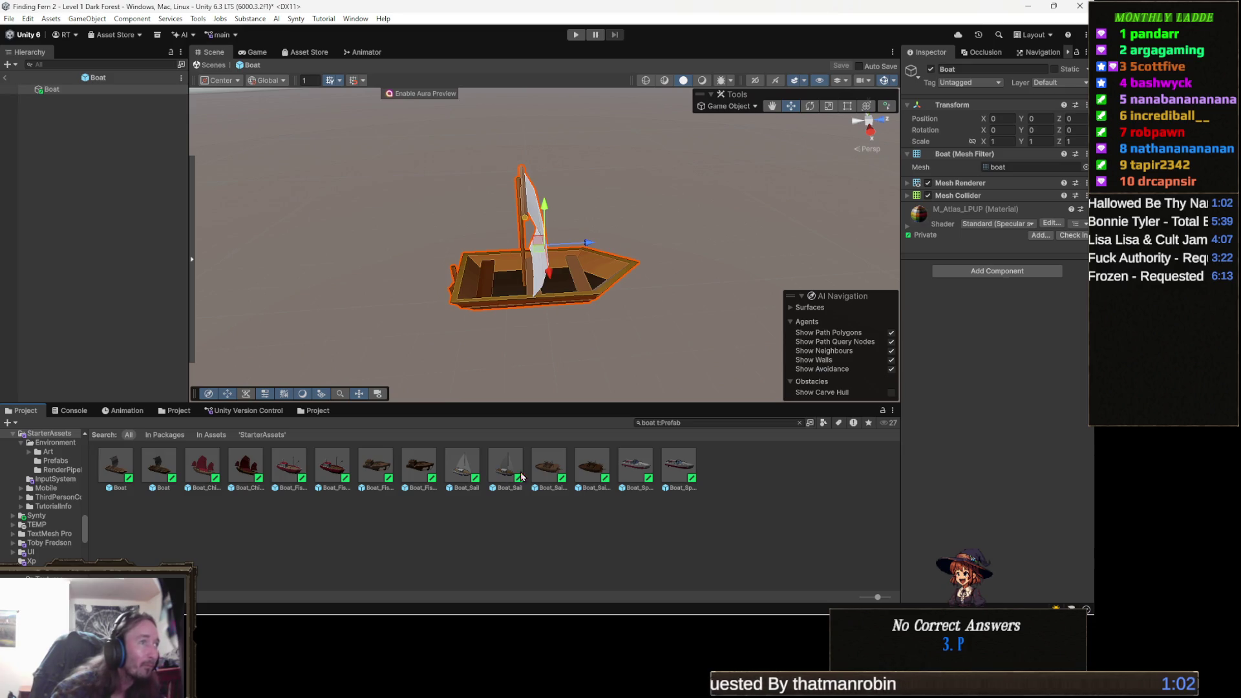
double_click(678, 468)
double_click(630, 465)
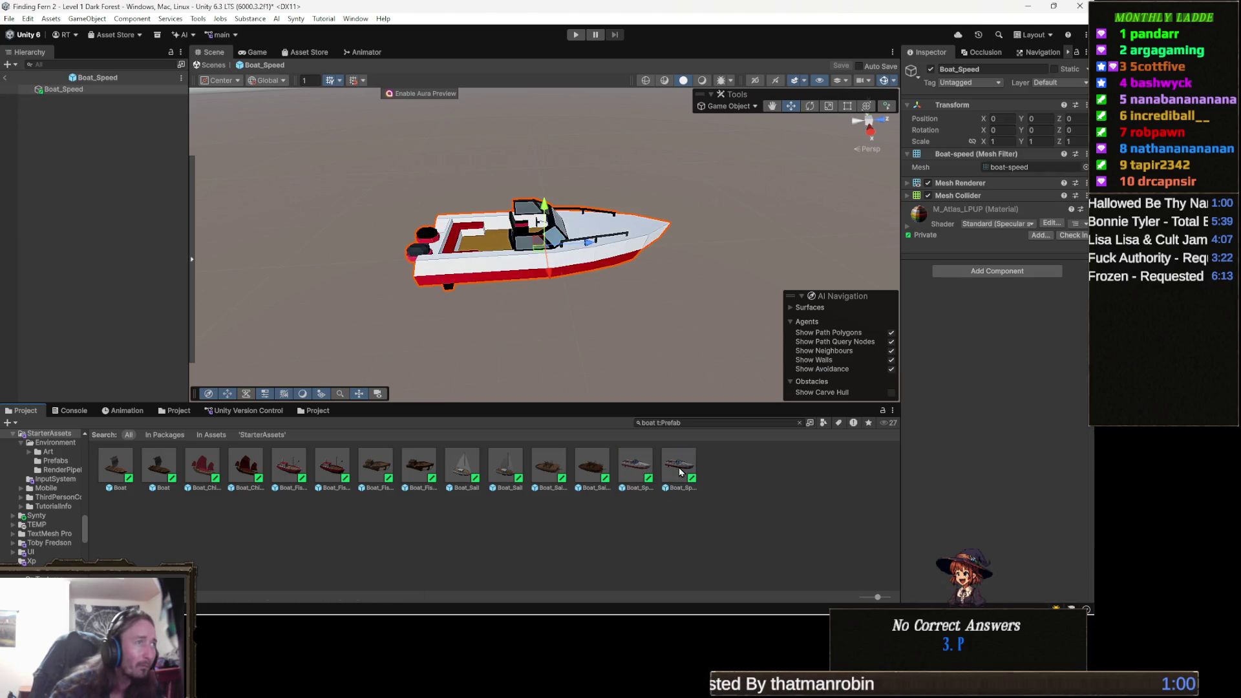
double_click(544, 469)
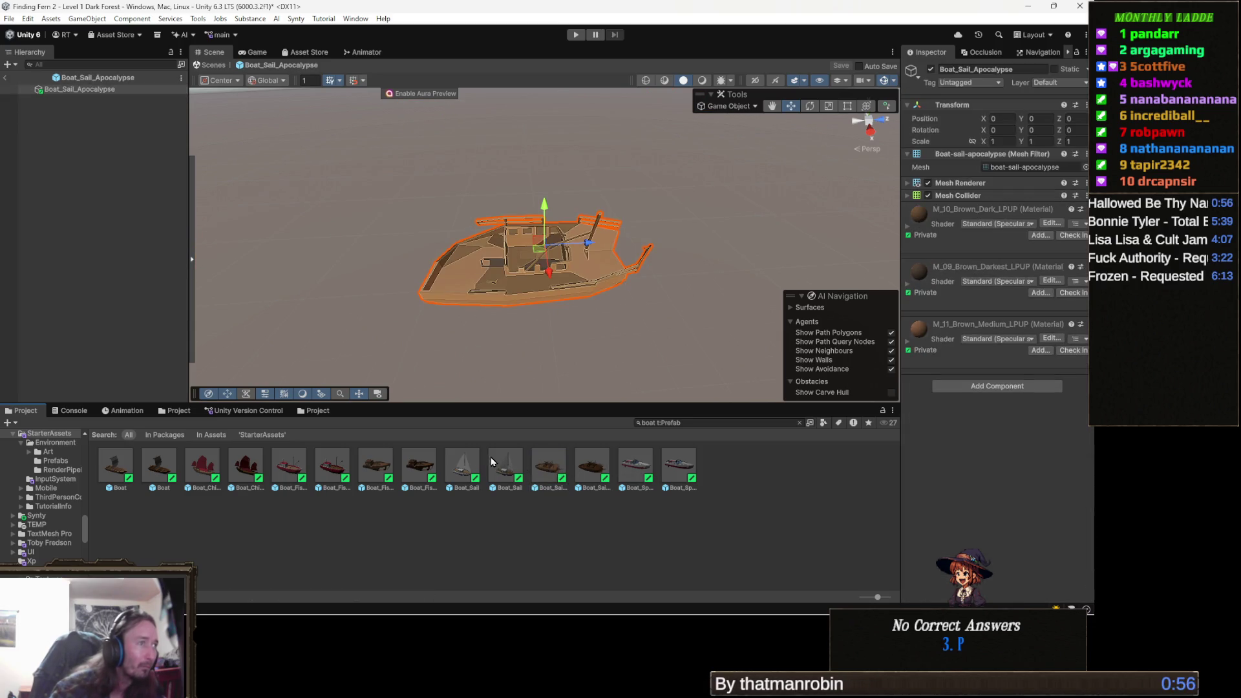
- Preview Boat_Sail and the fishing boat variants, then return to the Level 1 Dark Forest scene
double_click(462, 467)
double_click(410, 466)
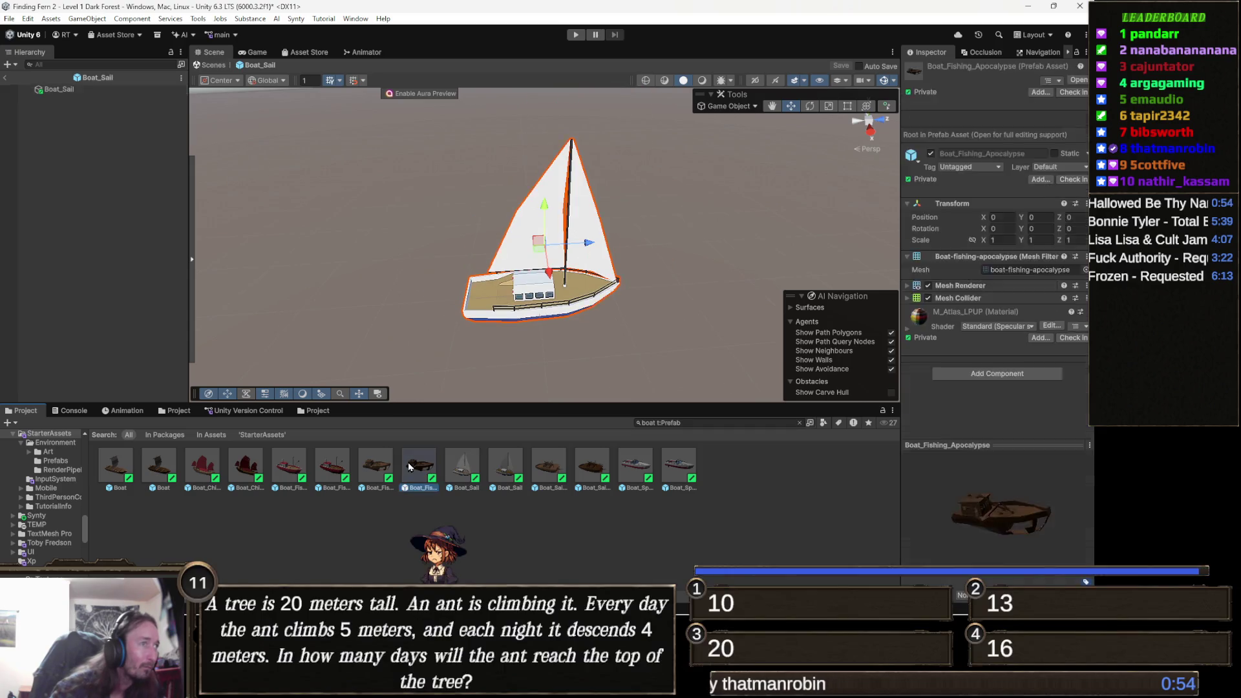
double_click(365, 466)
double_click(321, 466)
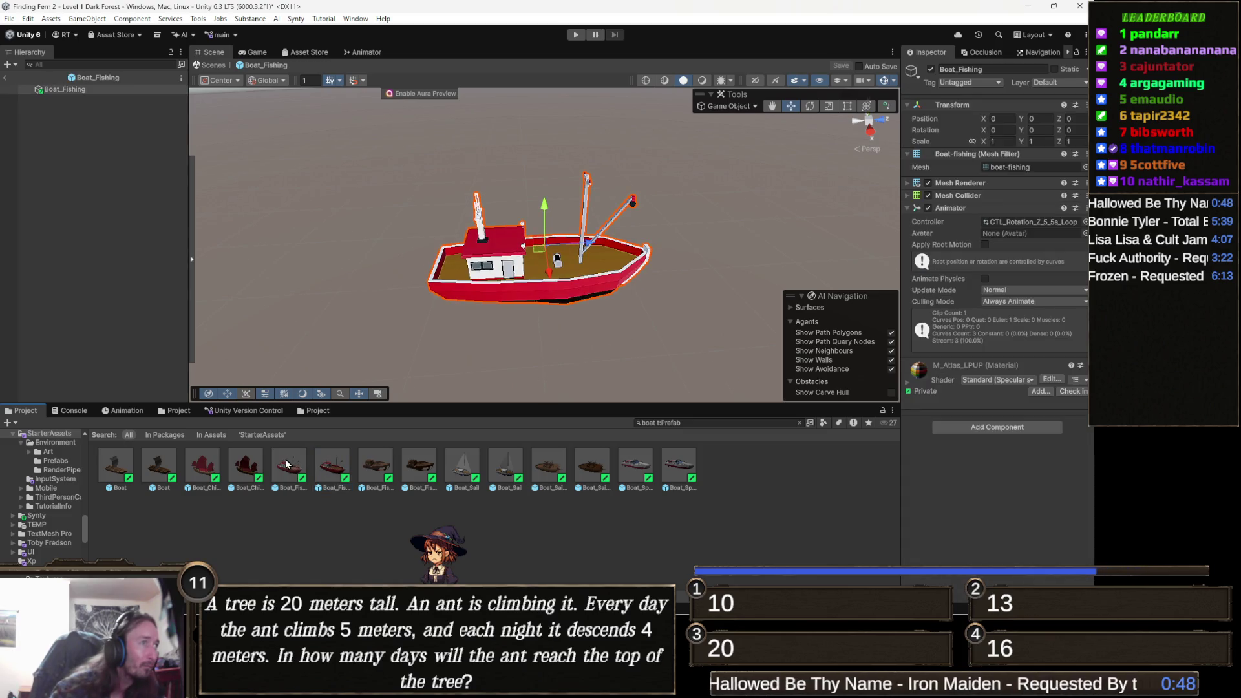
double_click(286, 463)
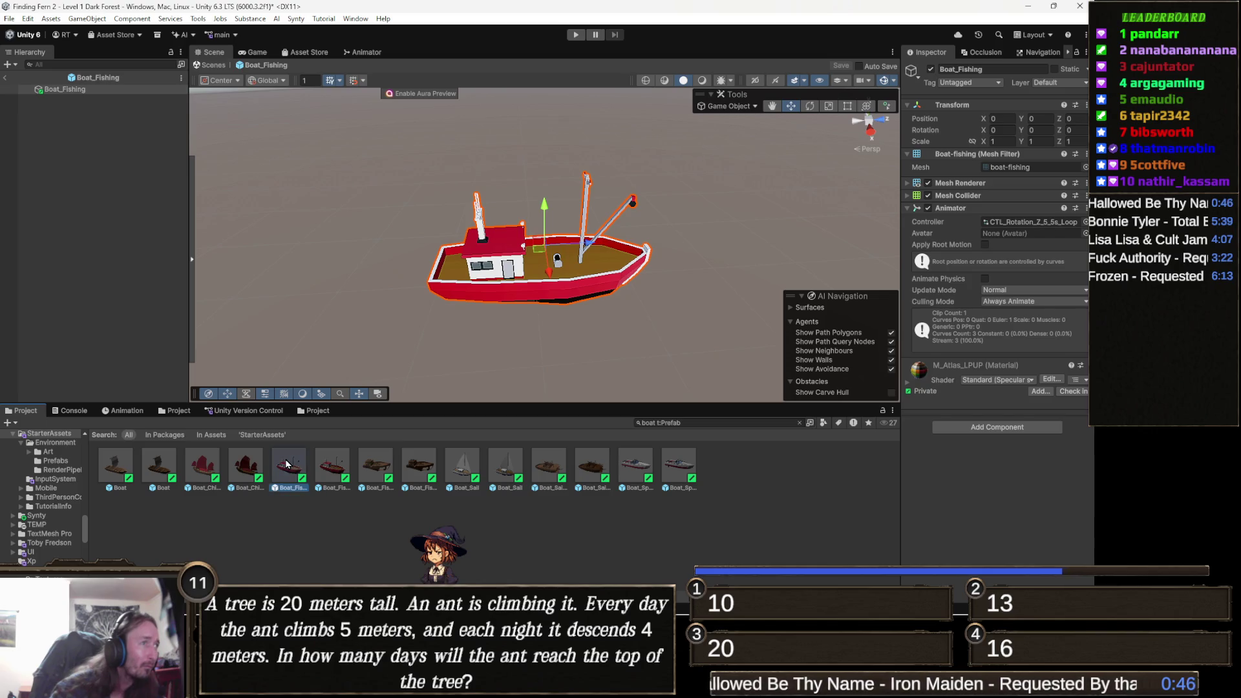
double_click(250, 469)
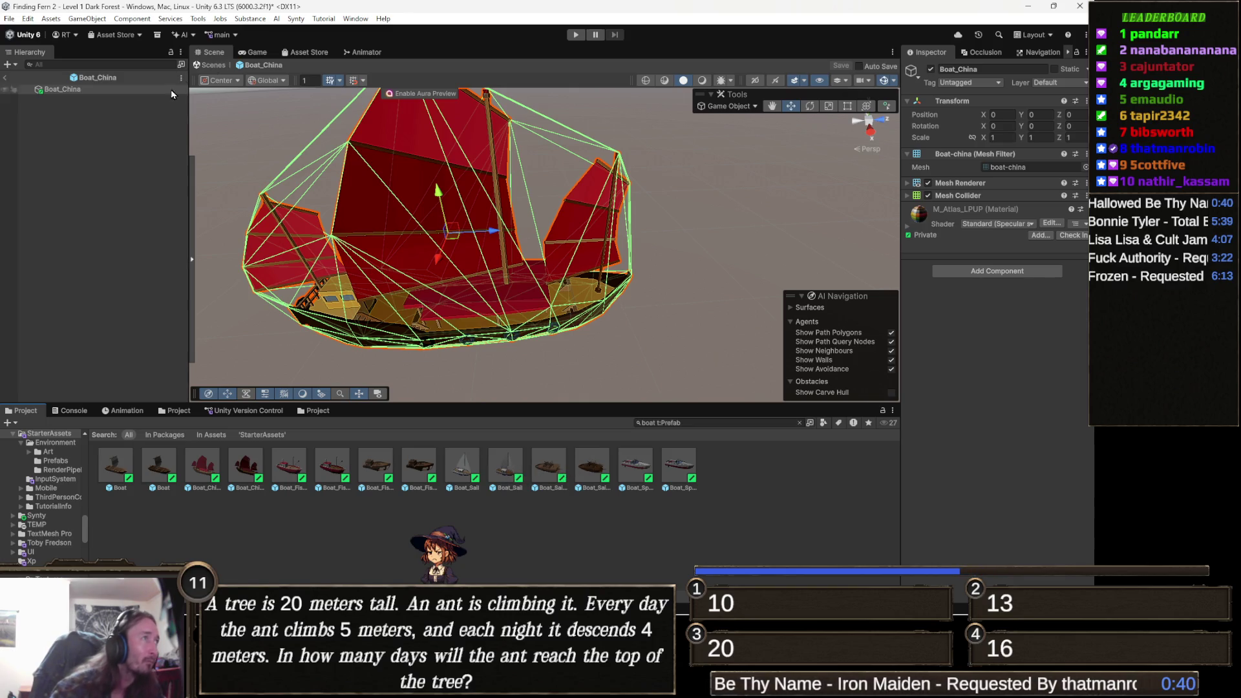
left_click(210, 65)
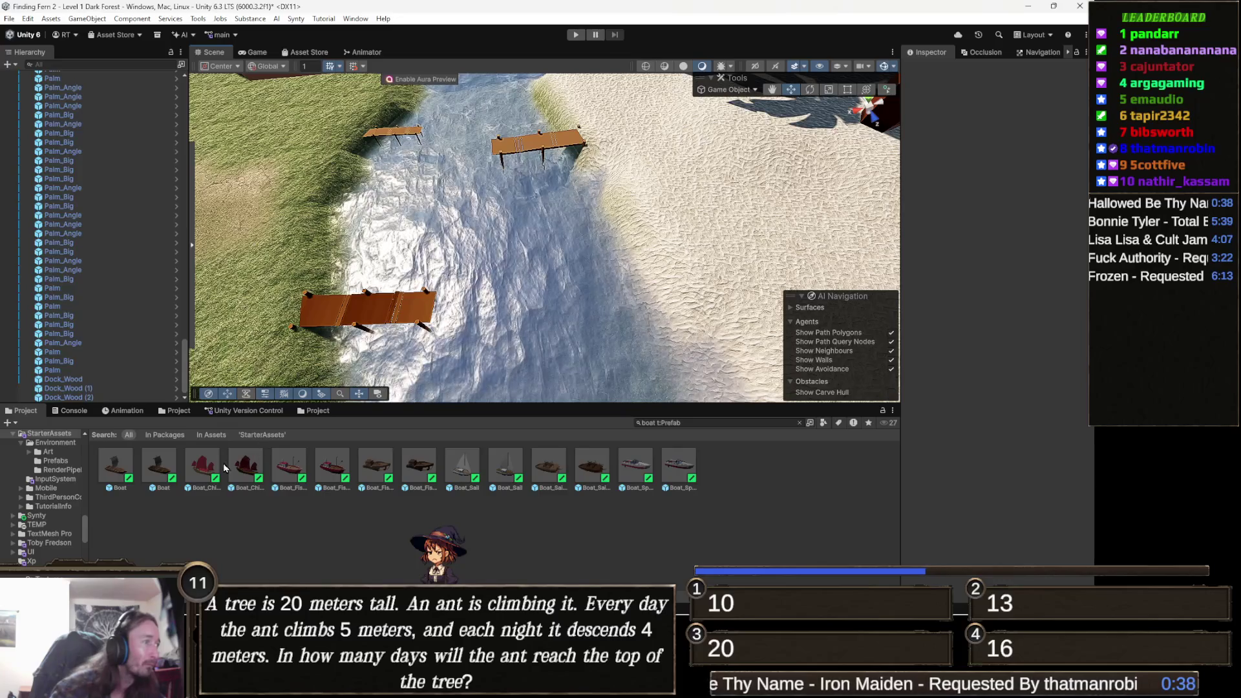
- Turn the Boat_China junk sideways to about -78.43 and shrink it to 0.242 scale
left_click(463, 226)
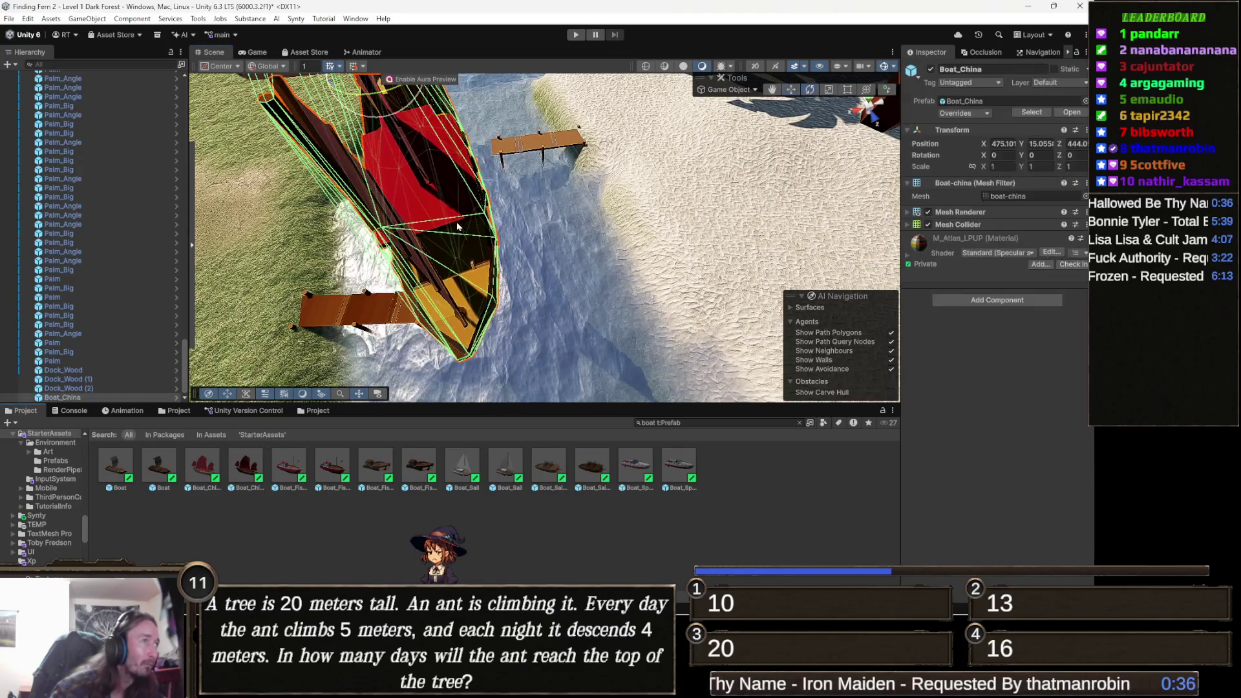
key("f")
left_click_drag(447, 155, 487, 142)
key("r")
mouse_move(409, 130)
left_mouse_down()
mouse_move(372, 137)
mouse_move(414, 187)
mouse_move(424, 239)
mouse_move(416, 213)
mouse_move(436, 231)
mouse_move(420, 246)
mouse_move(425, 291)
mouse_move(452, 271)
mouse_move(437, 266)
left_mouse_up()
- Move the junk onto the water right beside the dock
key("w")
key("r")
key("w")
key("q")
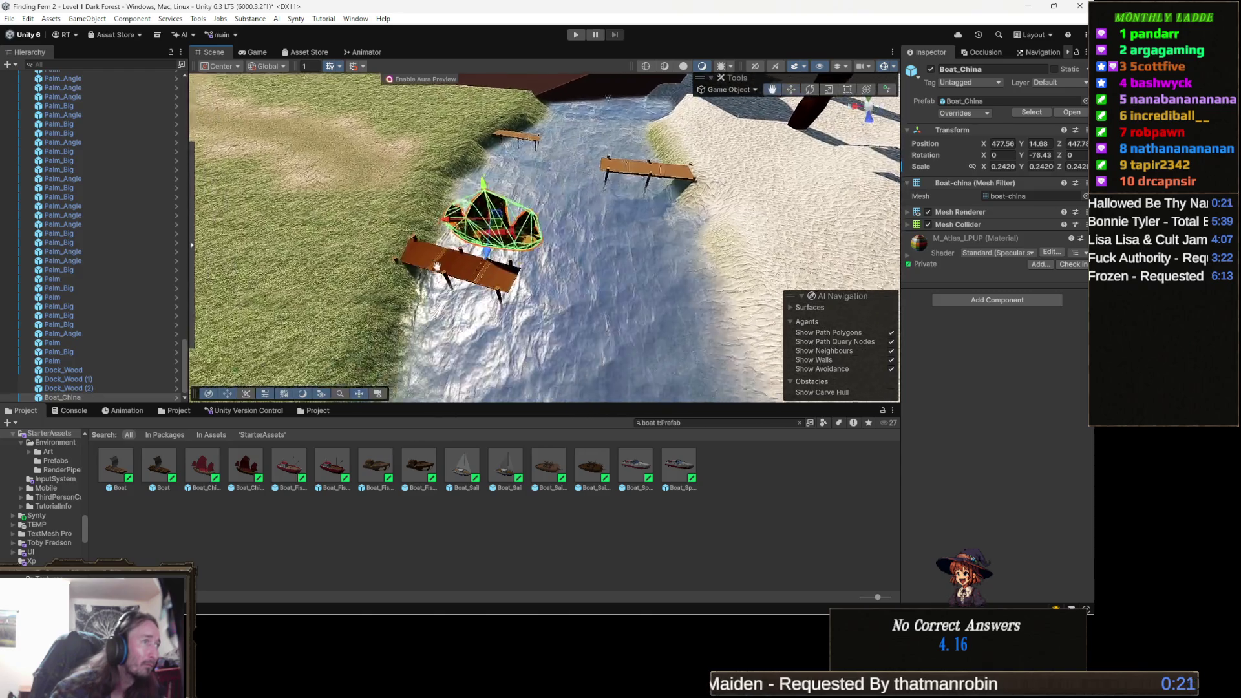
scroll(437, 266, "up", 10)
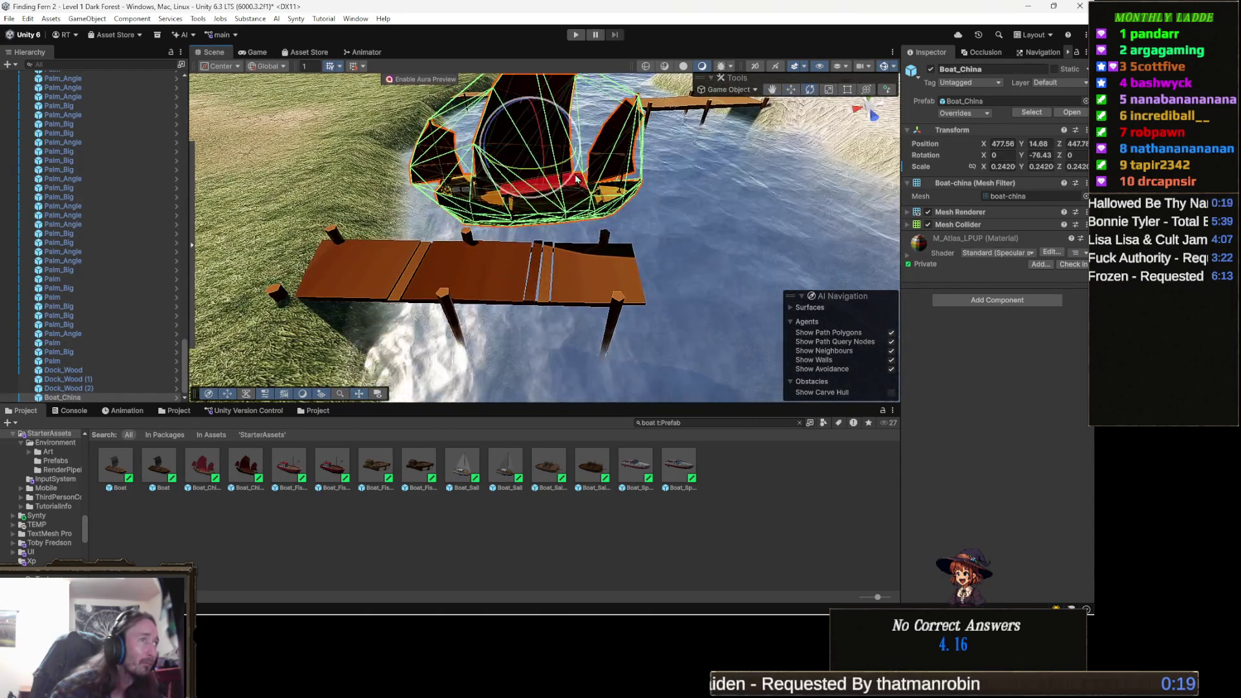
key("w")
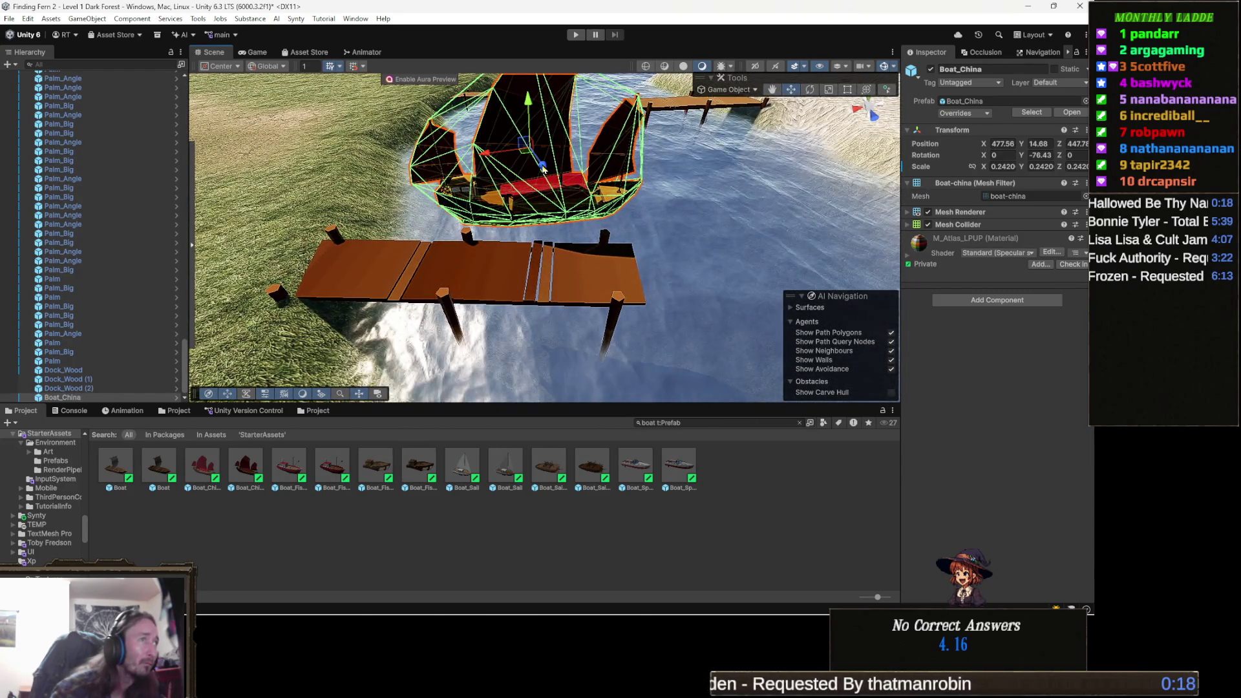
mouse_move(524, 148)
left_mouse_down()
mouse_move(515, 141)
mouse_move(505, 192)
mouse_move(519, 160)
mouse_move(323, 86)
mouse_move(544, 241)
mouse_move(520, 192)
mouse_move(503, 189)
mouse_move(507, 164)
mouse_move(492, 220)
mouse_move(565, 243)
left_mouse_up()
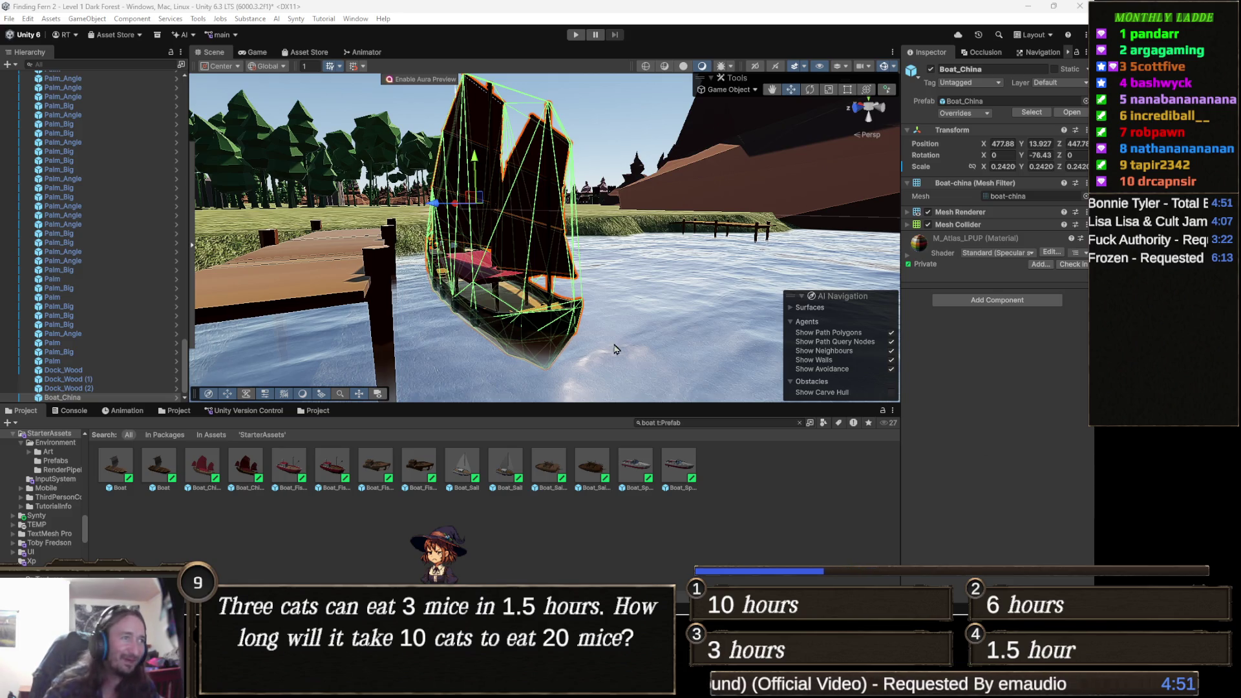
- Uniformly shrink Dock_Wood (1) to about 0.82 scale, then reselect Boat_China
mouse_move(414, 389)
left_mouse_down()
mouse_move(547, 352)
mouse_move(439, 252)
mouse_move(456, 254)
left_mouse_up()
key("e")
key("w")
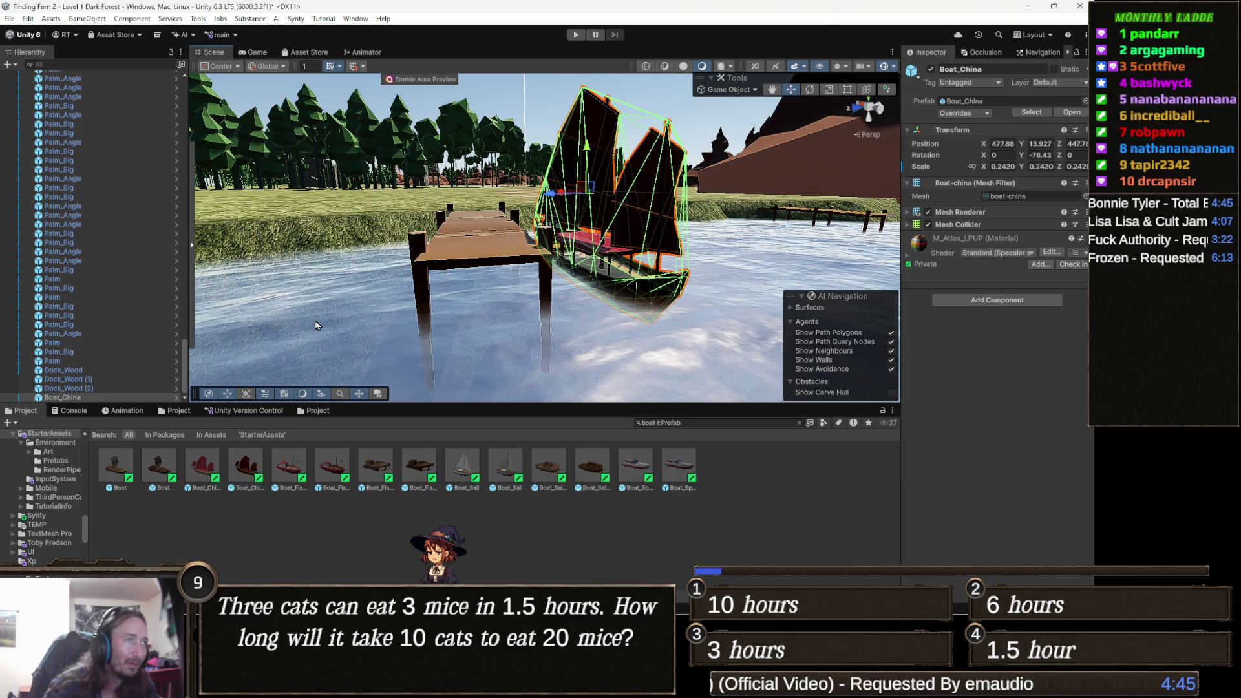
key("r")
left_click(495, 251)
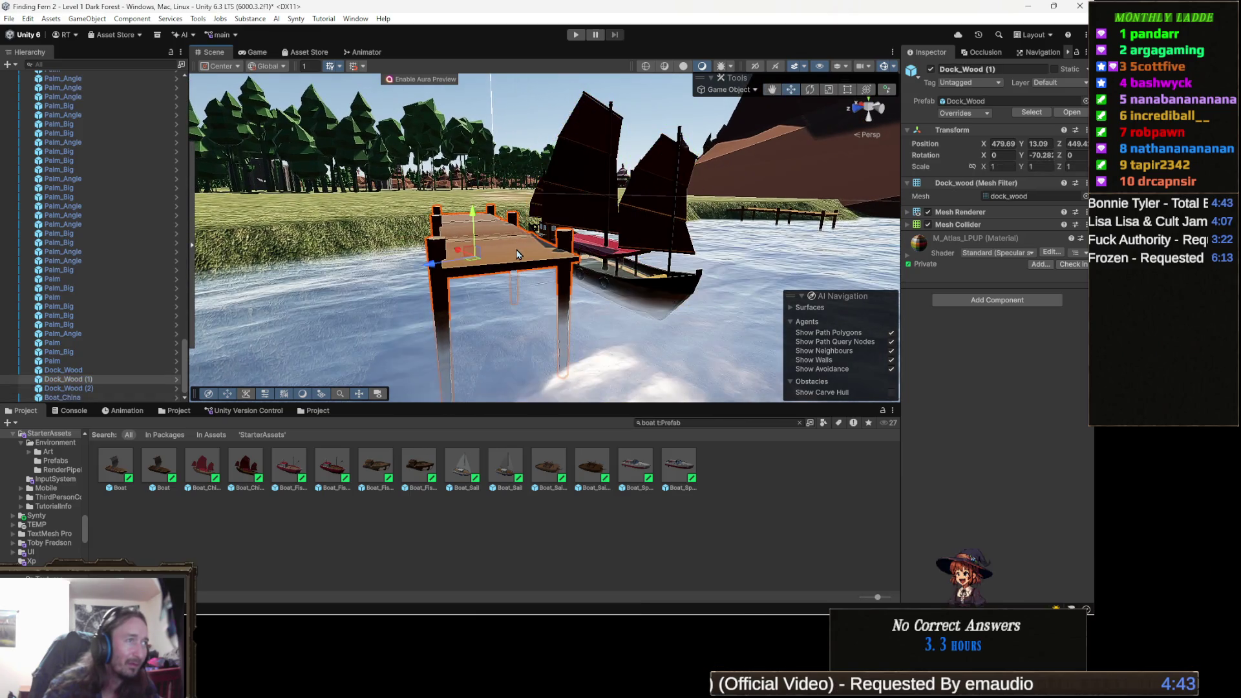
mouse_move(475, 257)
left_mouse_down()
mouse_move(460, 271)
mouse_move(517, 290)
mouse_move(549, 298)
mouse_move(461, 263)
mouse_move(559, 279)
mouse_move(333, 285)
left_mouse_up()
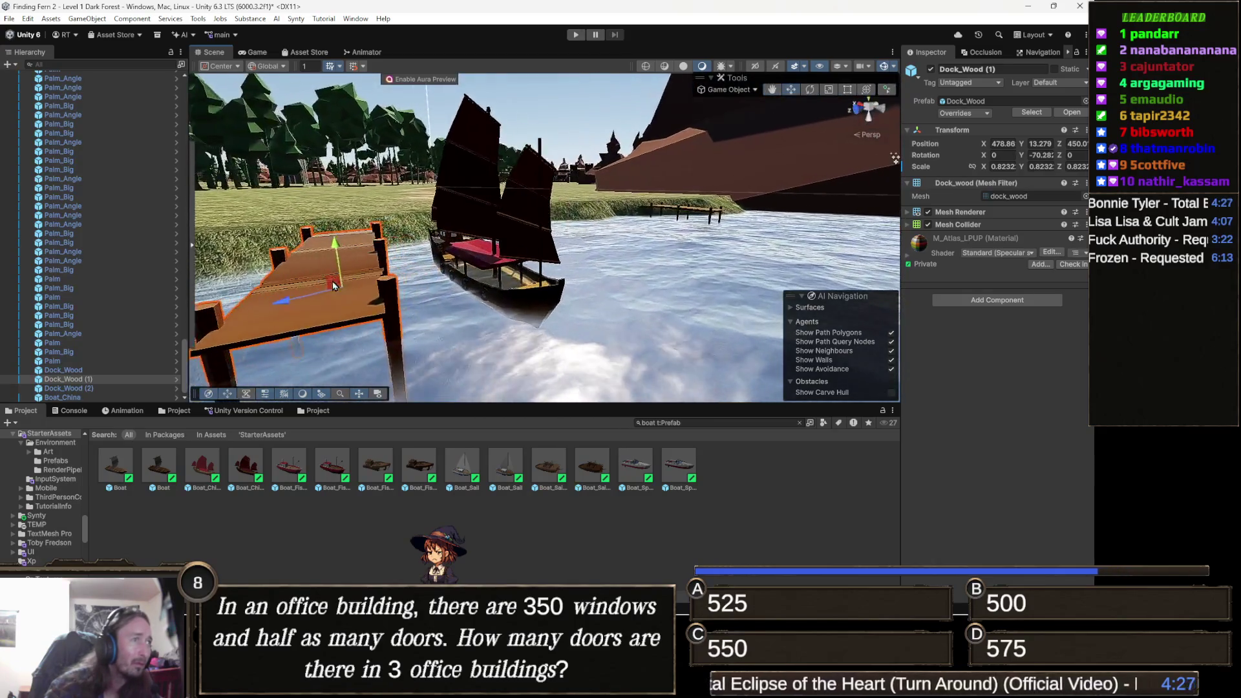
left_click(499, 277)
mouse_move(499, 277)
left_mouse_down()
mouse_move(543, 275)
mouse_move(530, 268)
left_mouse_up()
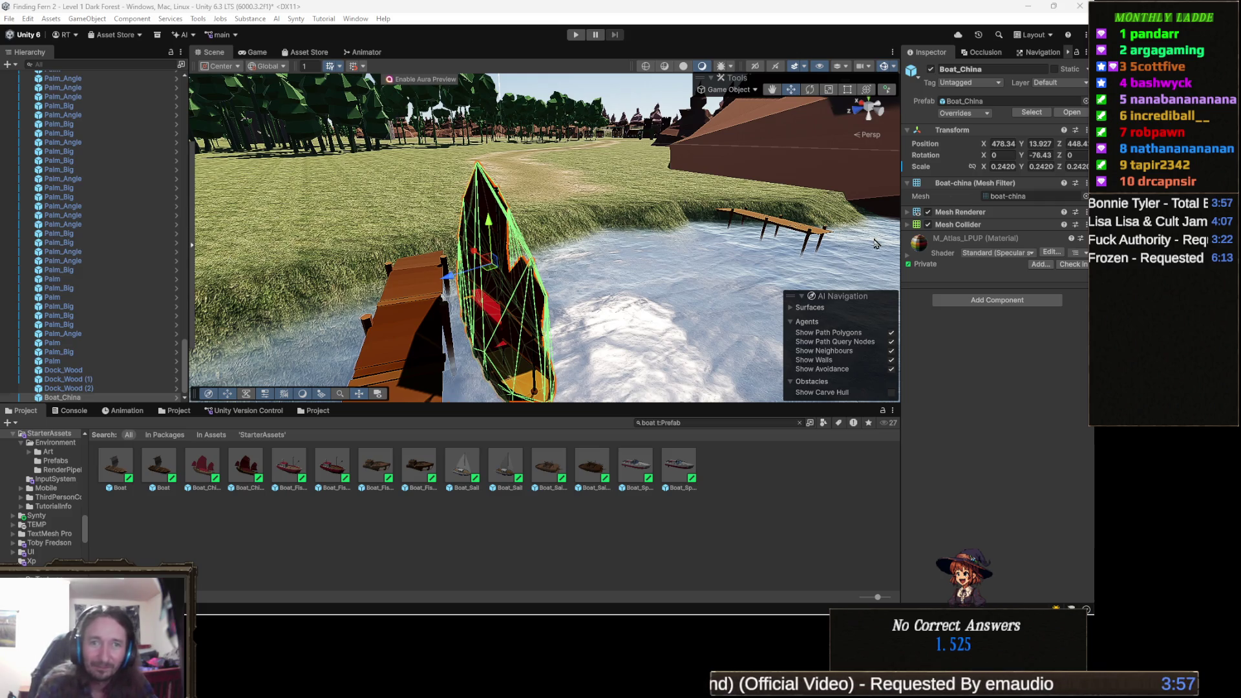
- Orbit around the docked junk and drop the Boat_Sail_Apocalypse prefab onto the river beside it
left_click_drag(546, 301, 637, 302)
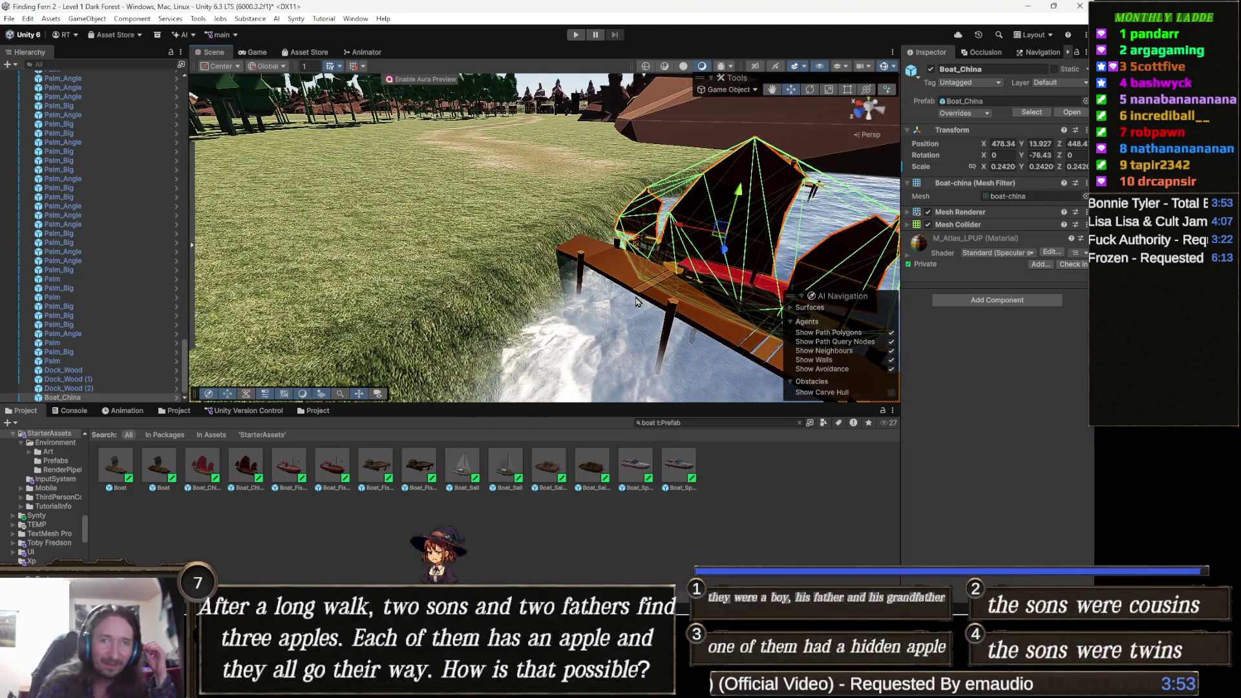
mouse_move(707, 340)
left_mouse_down()
mouse_move(640, 362)
mouse_move(554, 299)
mouse_move(584, 400)
left_mouse_up()
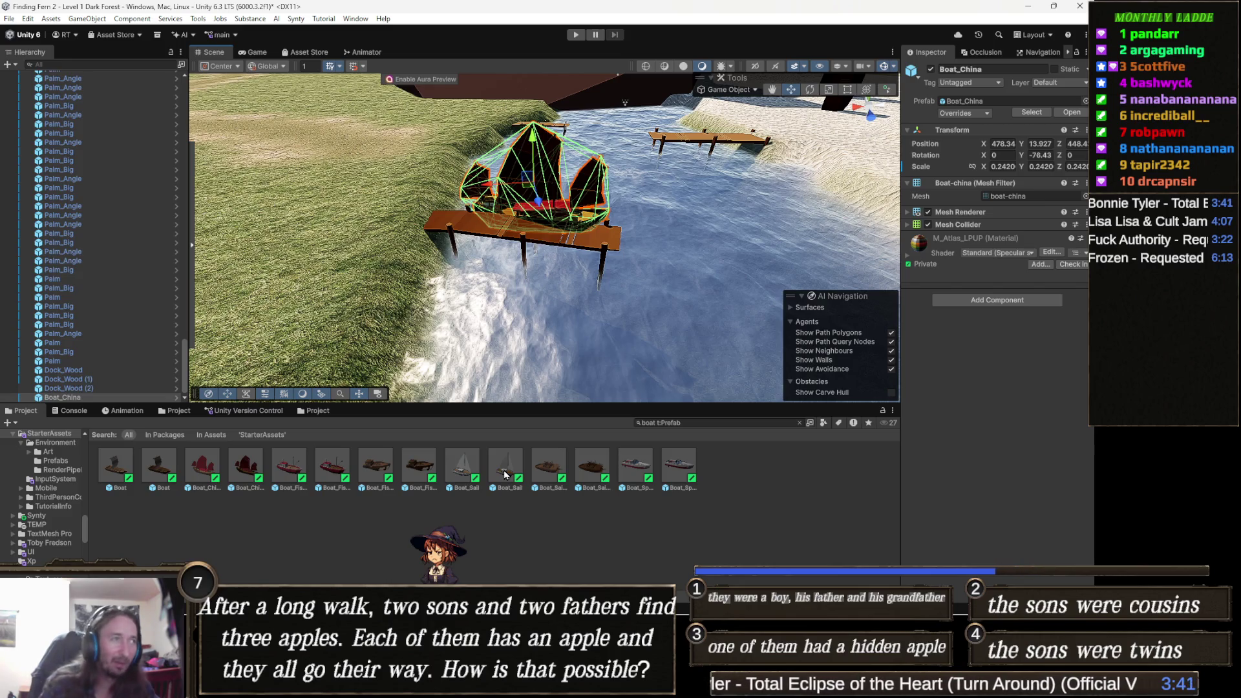
left_click_drag(376, 383, 510, 336)
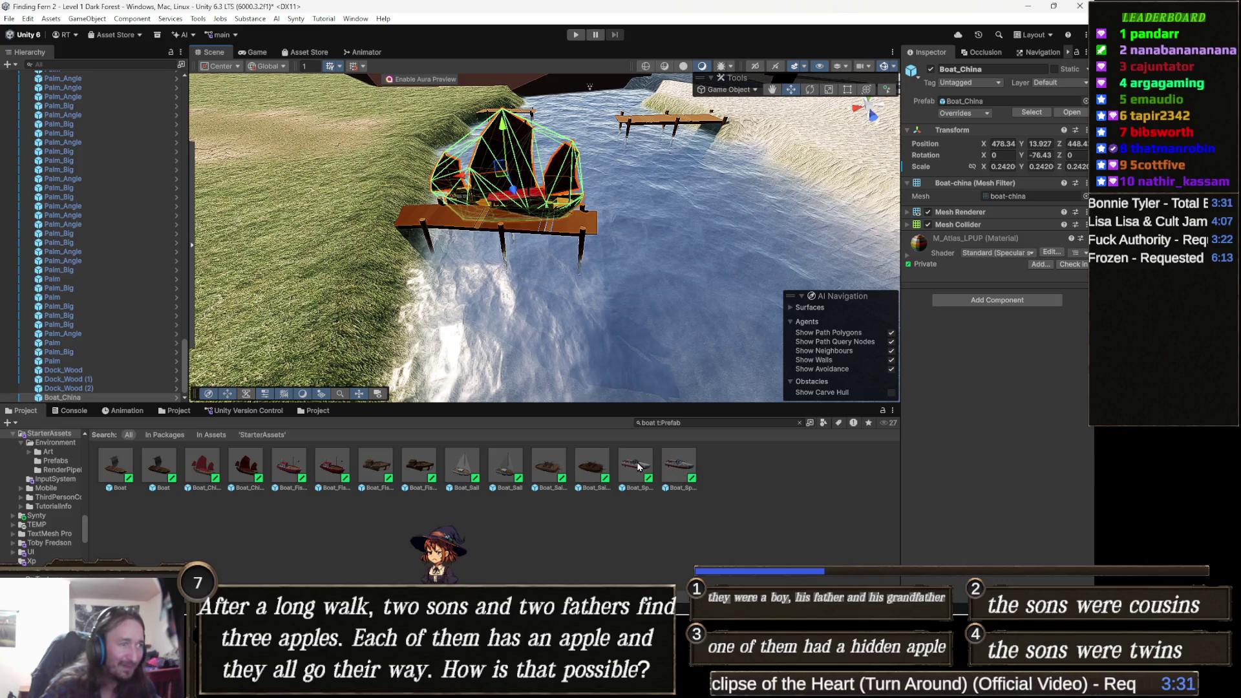
left_click(546, 466)
mouse_move(546, 466)
left_mouse_down()
mouse_move(601, 362)
mouse_move(702, 347)
mouse_move(598, 236)
mouse_move(624, 237)
mouse_move(528, 233)
left_mouse_up()
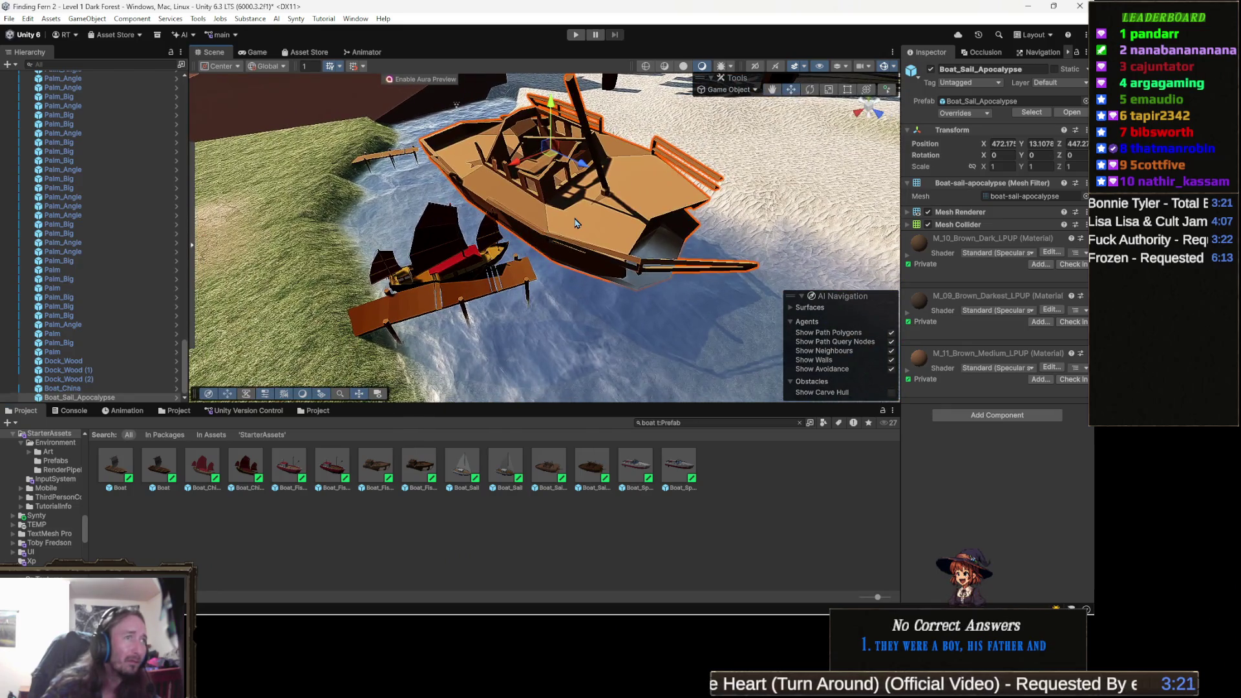
- Delete the Boat_Sail_Apocalypse and drop the red Boat_Fishing prefab into the river beside the pier
key("e")
mouse_move(637, 189)
left_mouse_down()
mouse_move(476, 223)
mouse_move(194, 246)
mouse_move(808, 255)
mouse_move(530, 284)
left_mouse_up()
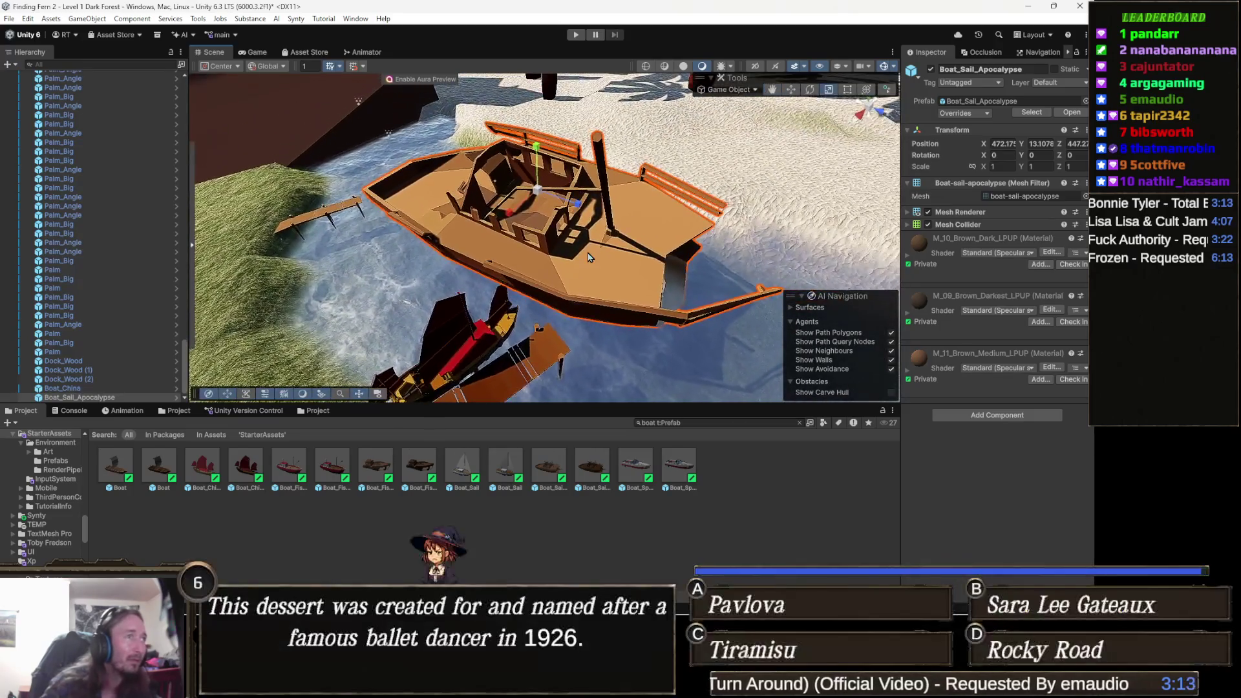
key("Delete")
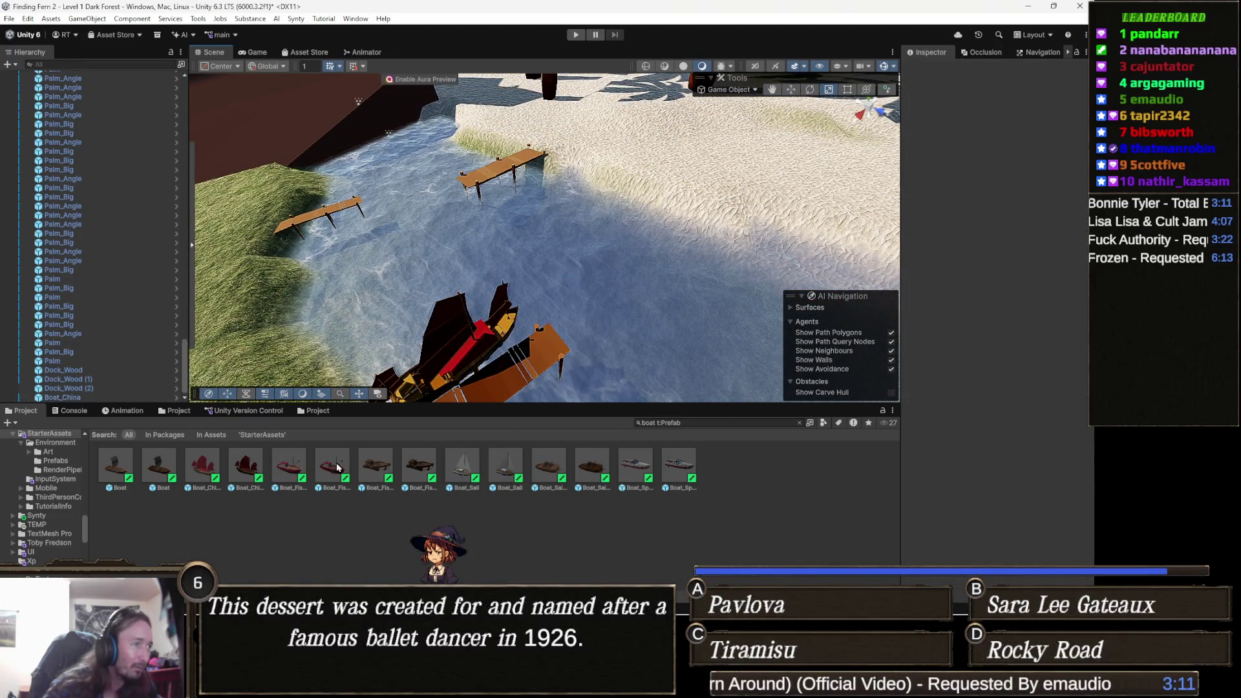
mouse_move(337, 470)
left_mouse_down()
mouse_move(420, 212)
mouse_move(397, 193)
mouse_move(381, 204)
mouse_move(414, 194)
left_mouse_up()
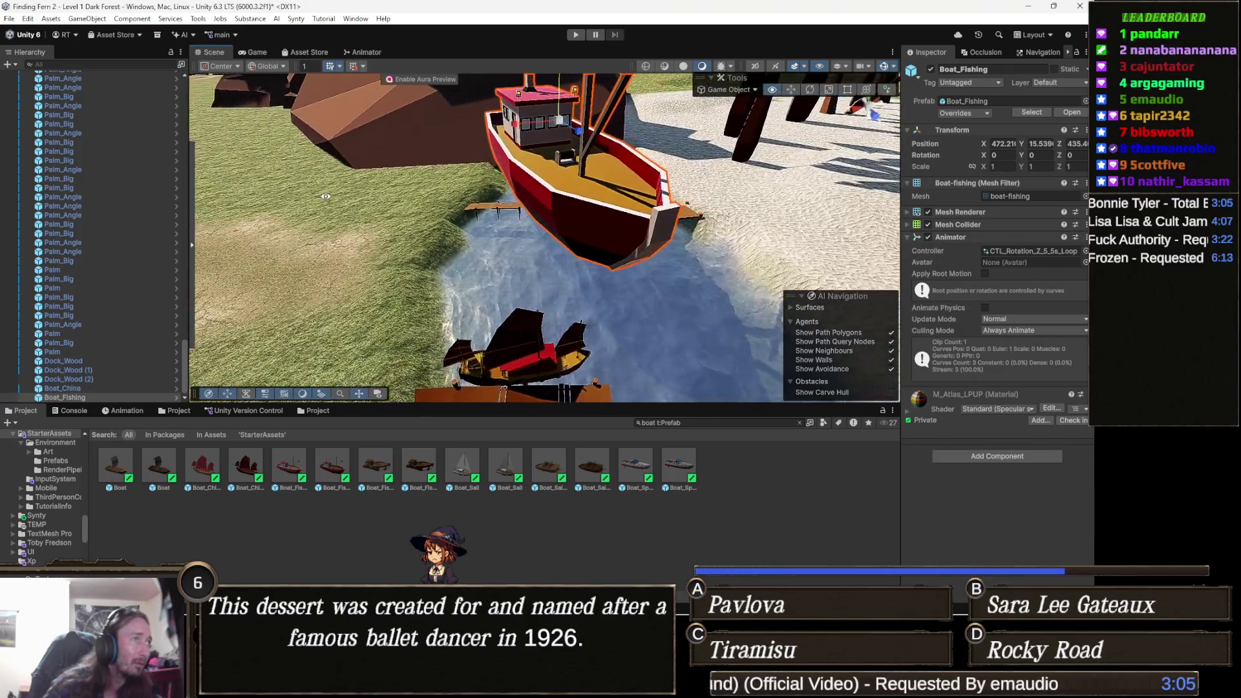
- Rotate Boat_Fishing to -70.56, scale it to 0.15144, and lower it against the dock
key("e")
mouse_move(601, 123)
left_mouse_down()
mouse_move(637, 132)
mouse_move(600, 111)
mouse_move(503, 127)
left_mouse_up()
key("r")
key("w")
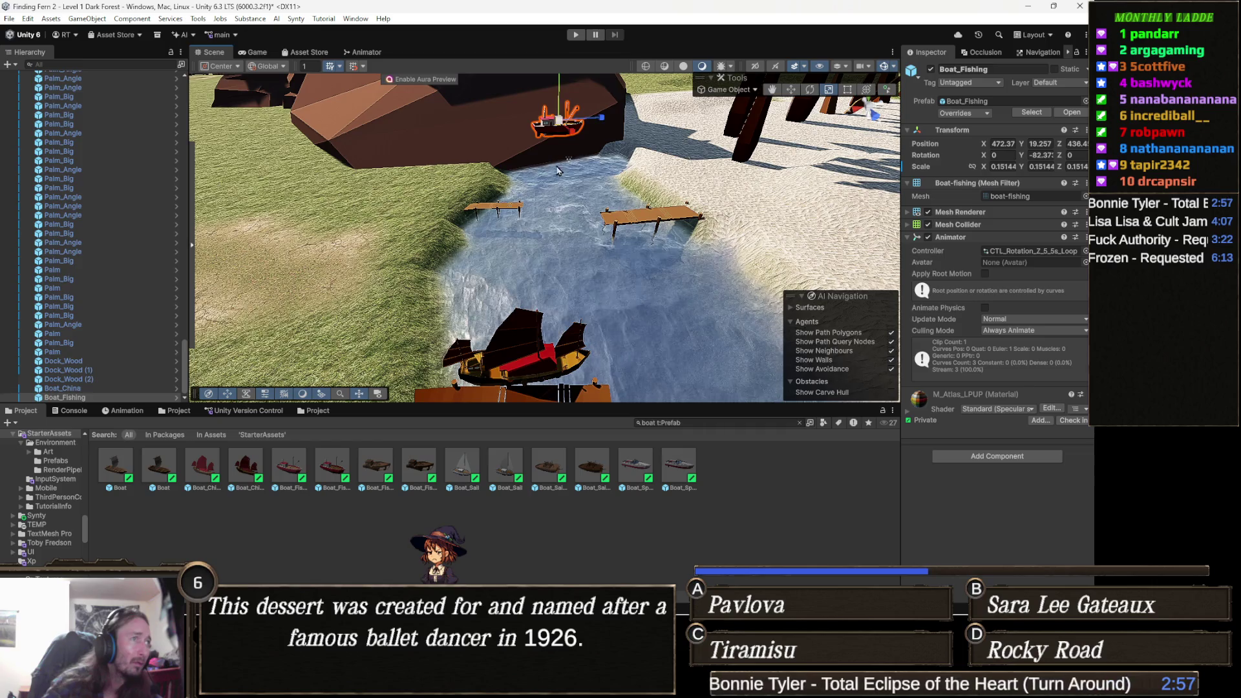
scroll(503, 125, "up", 3)
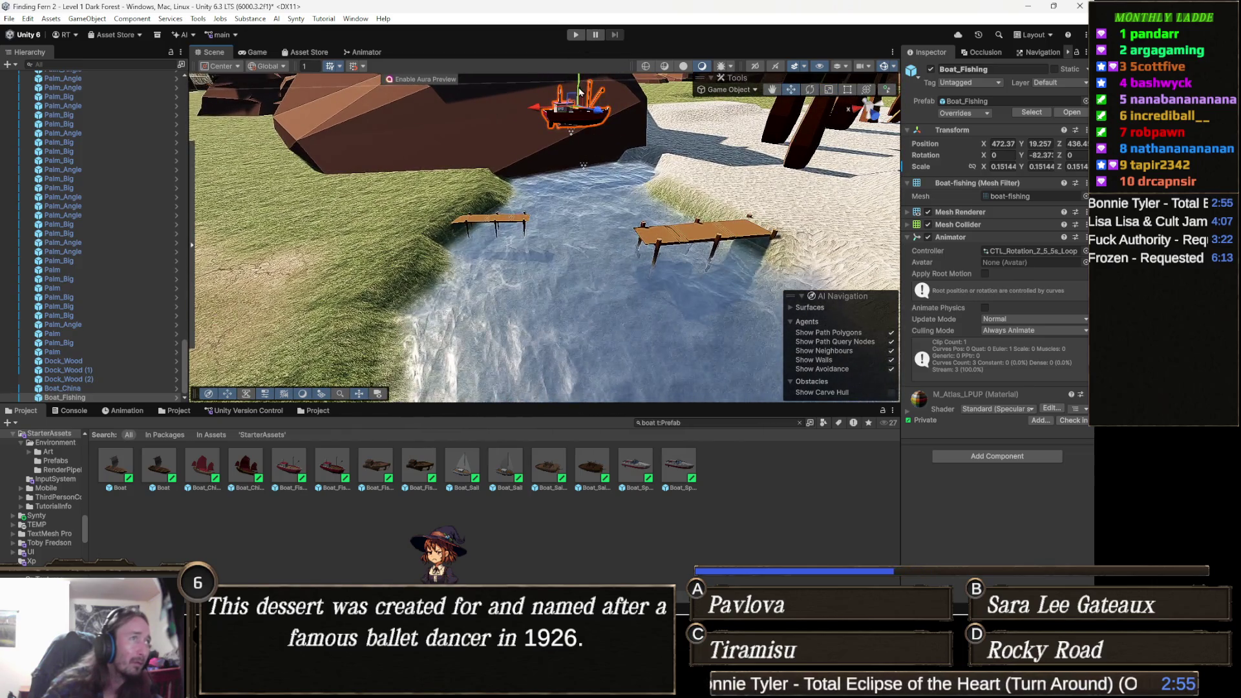
left_click_drag(575, 94, 561, 193)
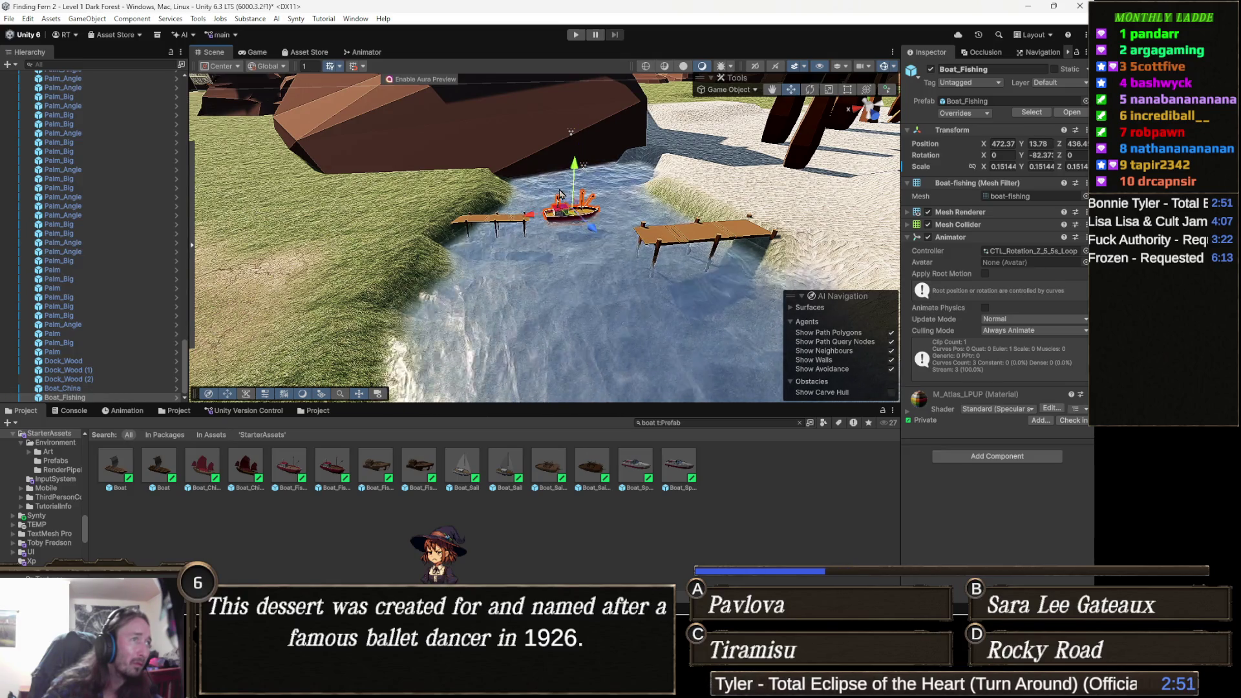
scroll(561, 252, "up", 3)
scroll(561, 252, "up", 5)
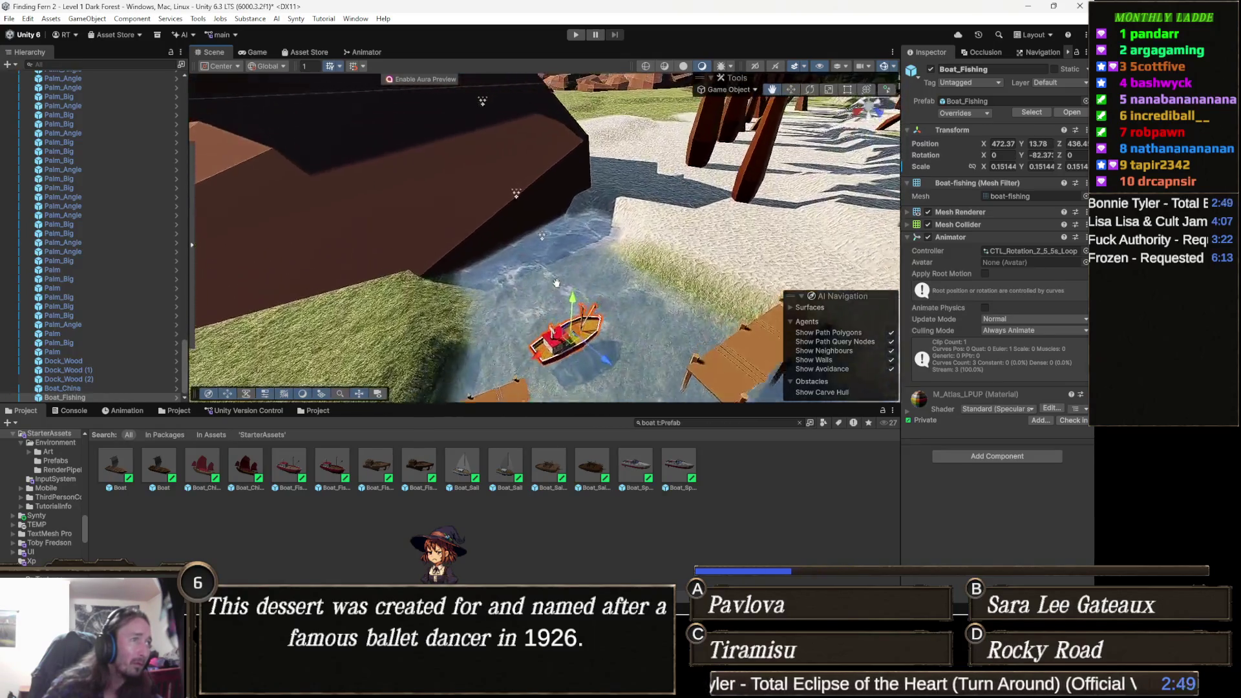
mouse_move(616, 277)
left_mouse_down()
mouse_move(503, 266)
mouse_move(588, 280)
mouse_move(577, 285)
left_mouse_up()
key("e")
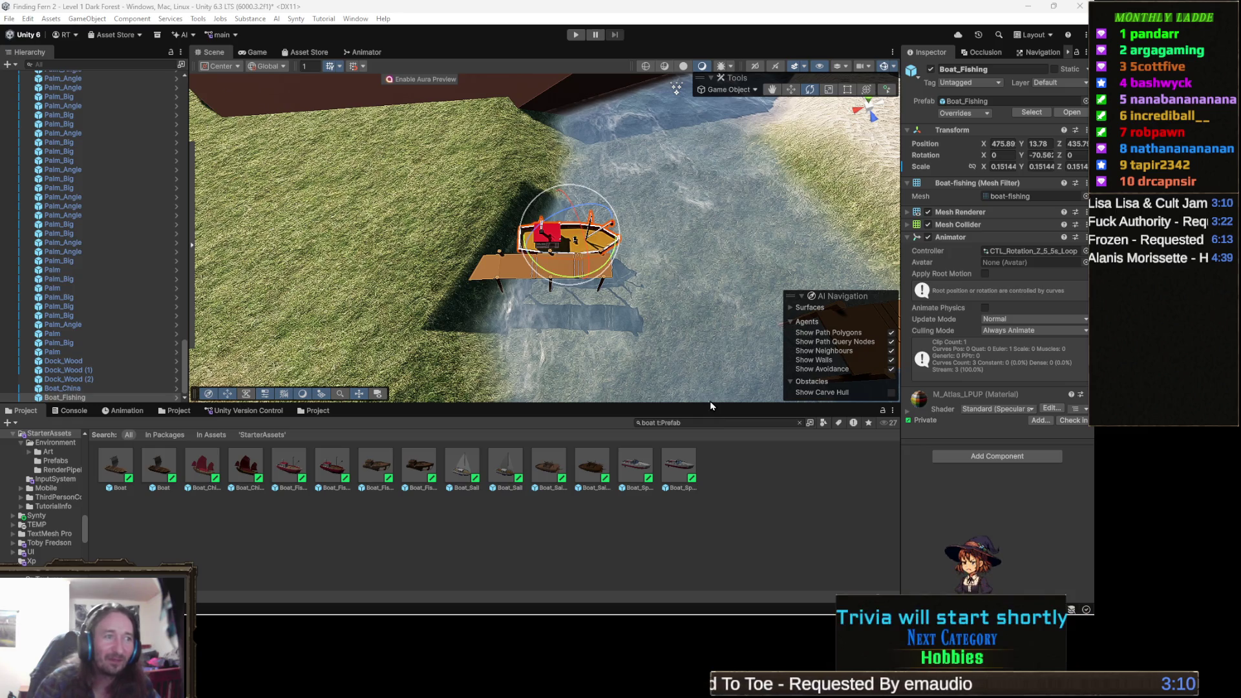
- Drag the Scene/Project splitter down slightly so the Scene view gains height
left_click_drag(710, 403, 709, 415)
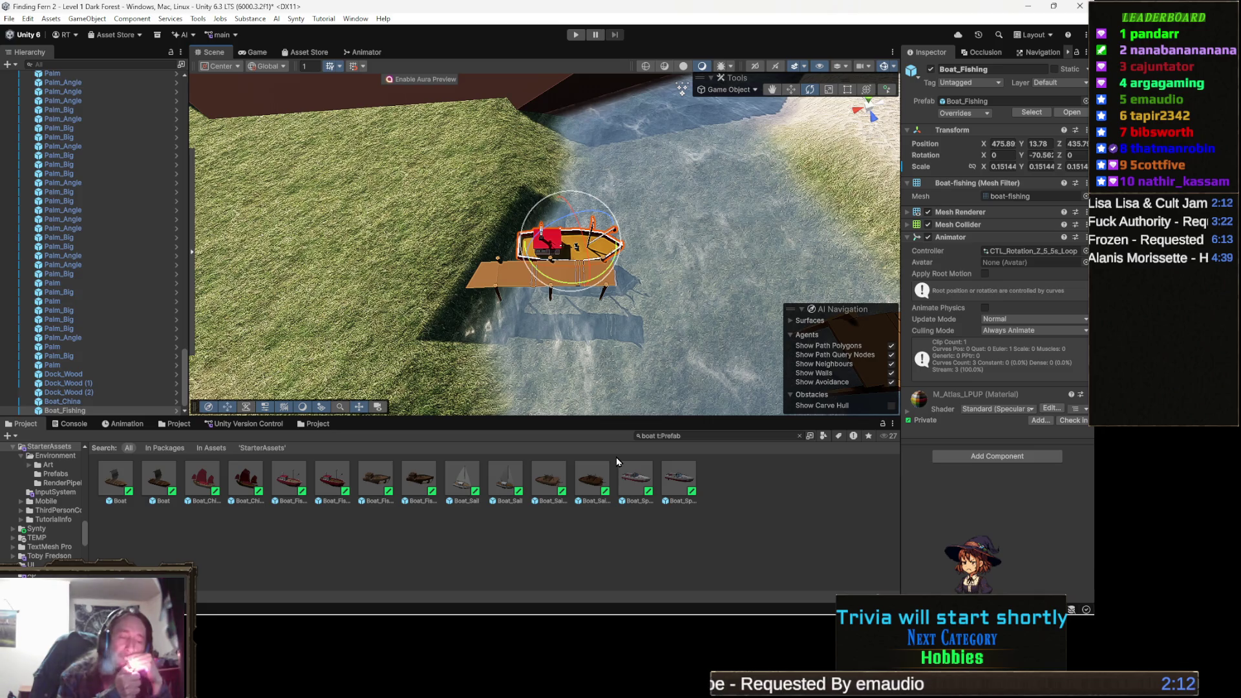
scroll(543, 246, "down", 5)
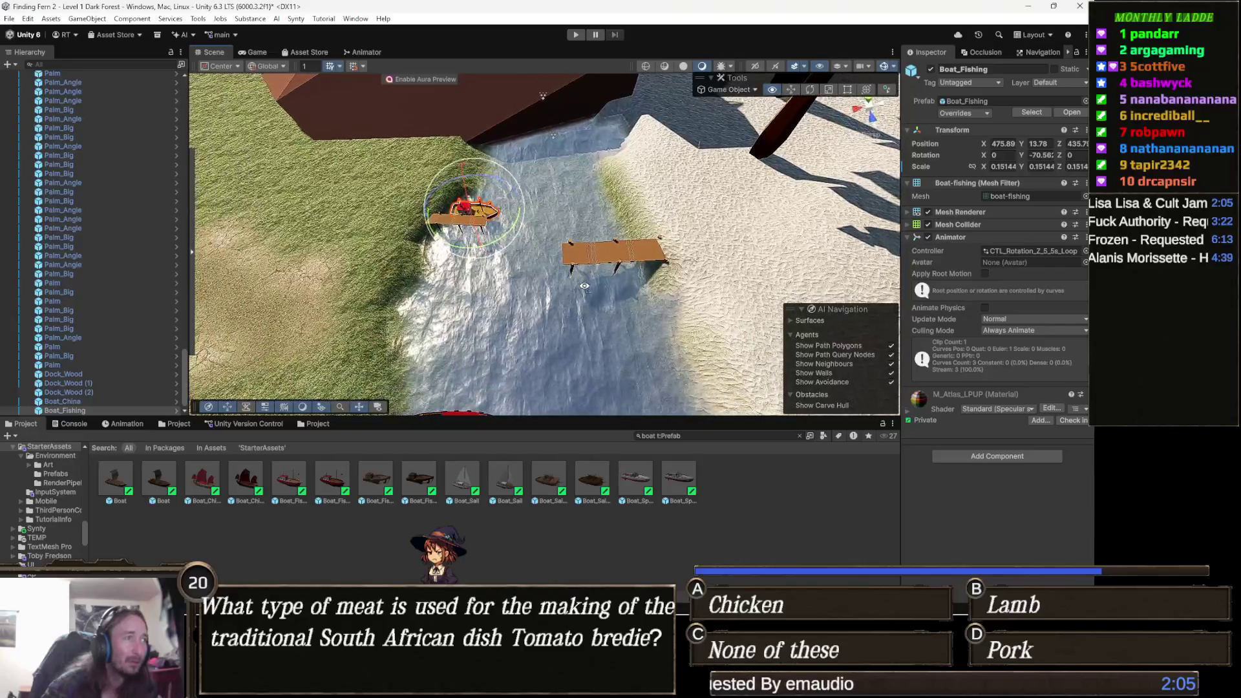
scroll(627, 213, "up", 5)
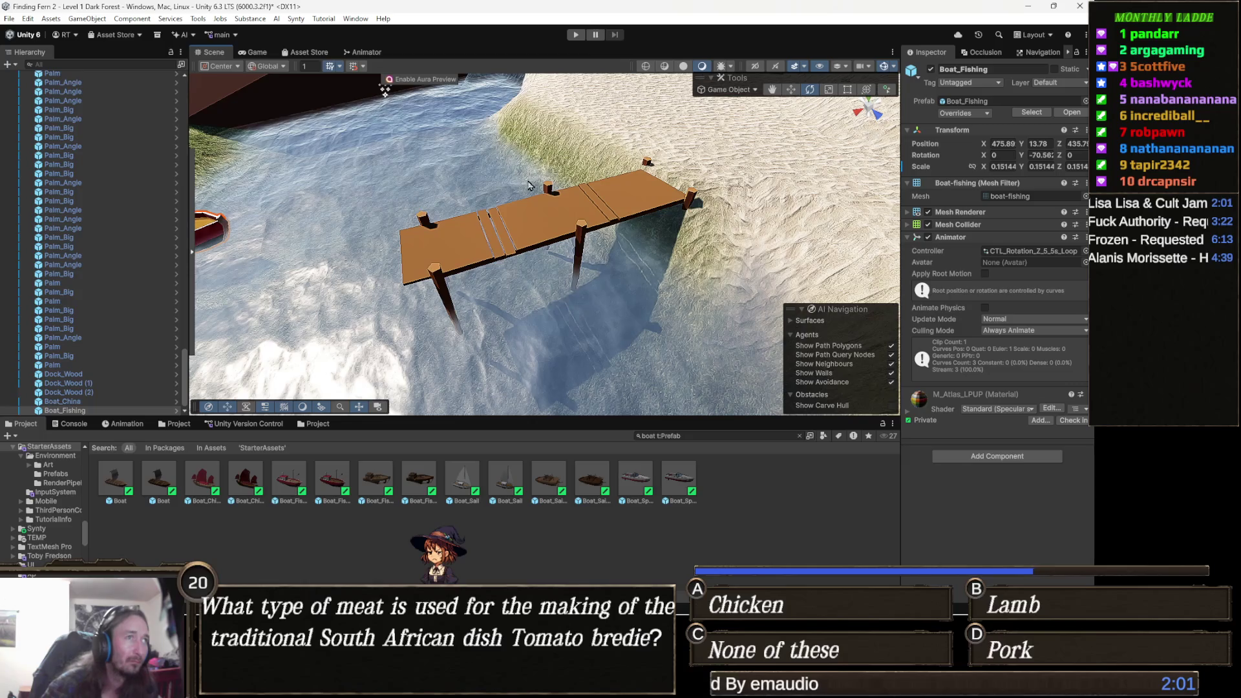
left_click(598, 205)
key("r")
mouse_move(582, 228)
left_mouse_down()
mouse_move(565, 234)
mouse_move(613, 233)
mouse_move(573, 198)
mouse_move(561, 205)
left_mouse_up()
key("w")
scroll(612, 233, "down", 5)
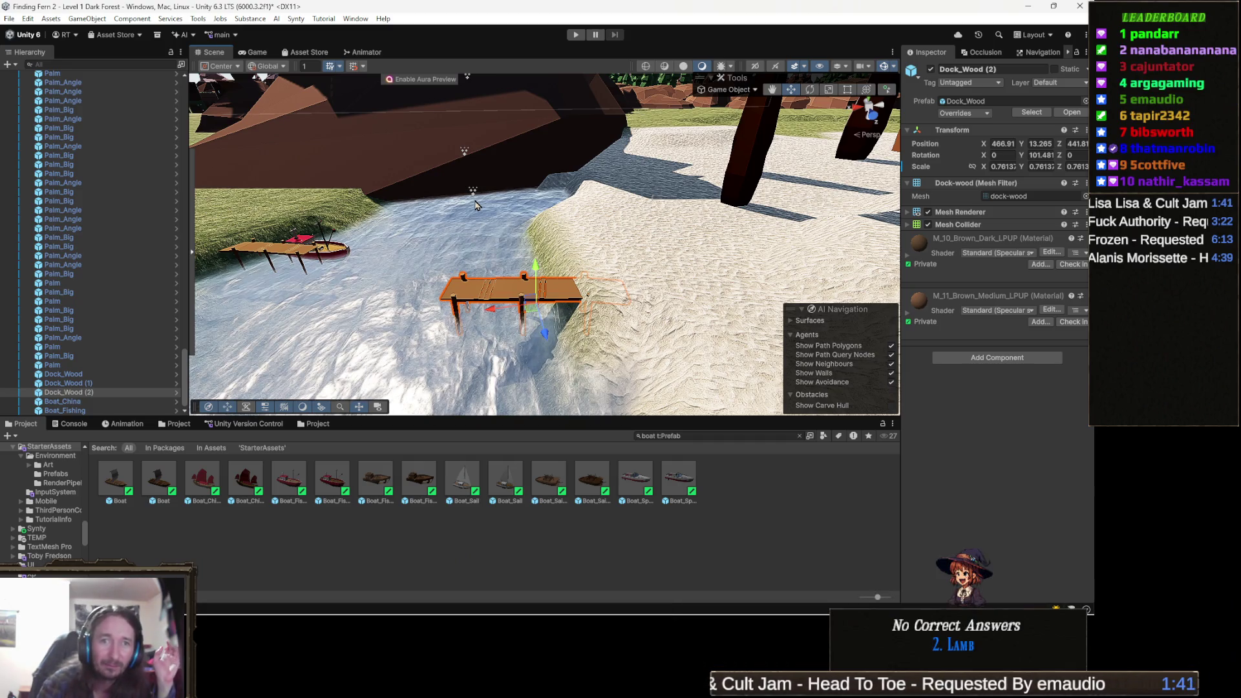
scroll(525, 272, "down", 5)
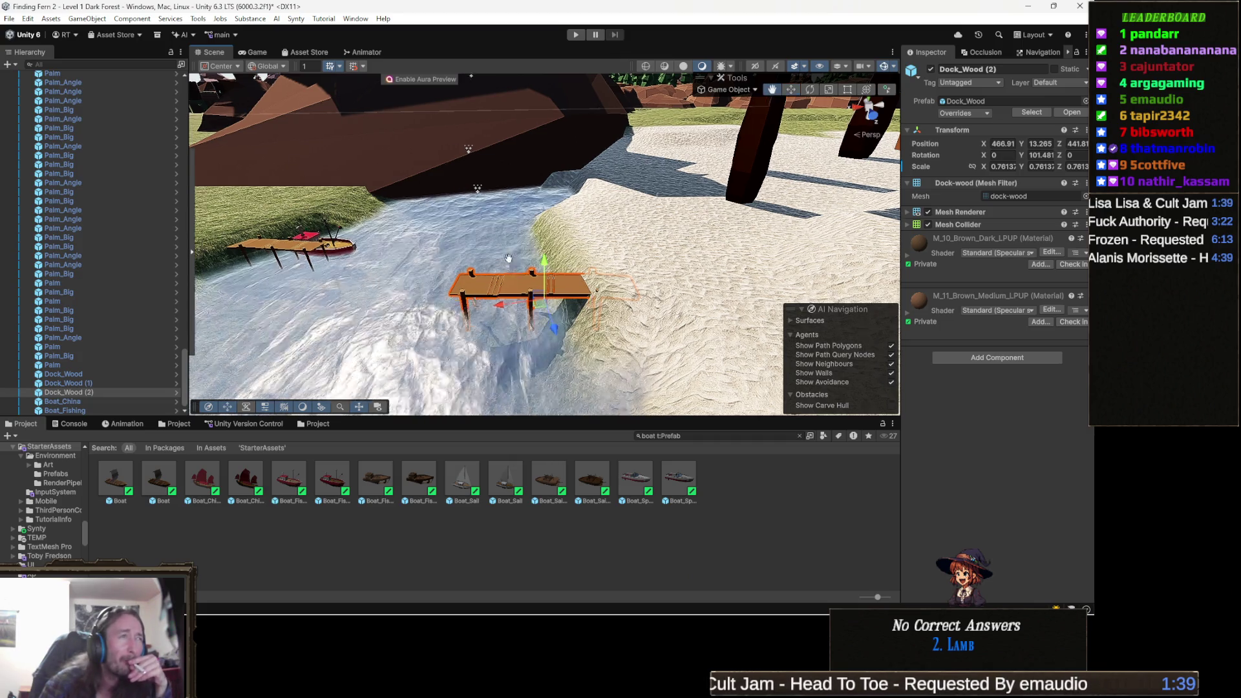
scroll(525, 272, "down", 10)
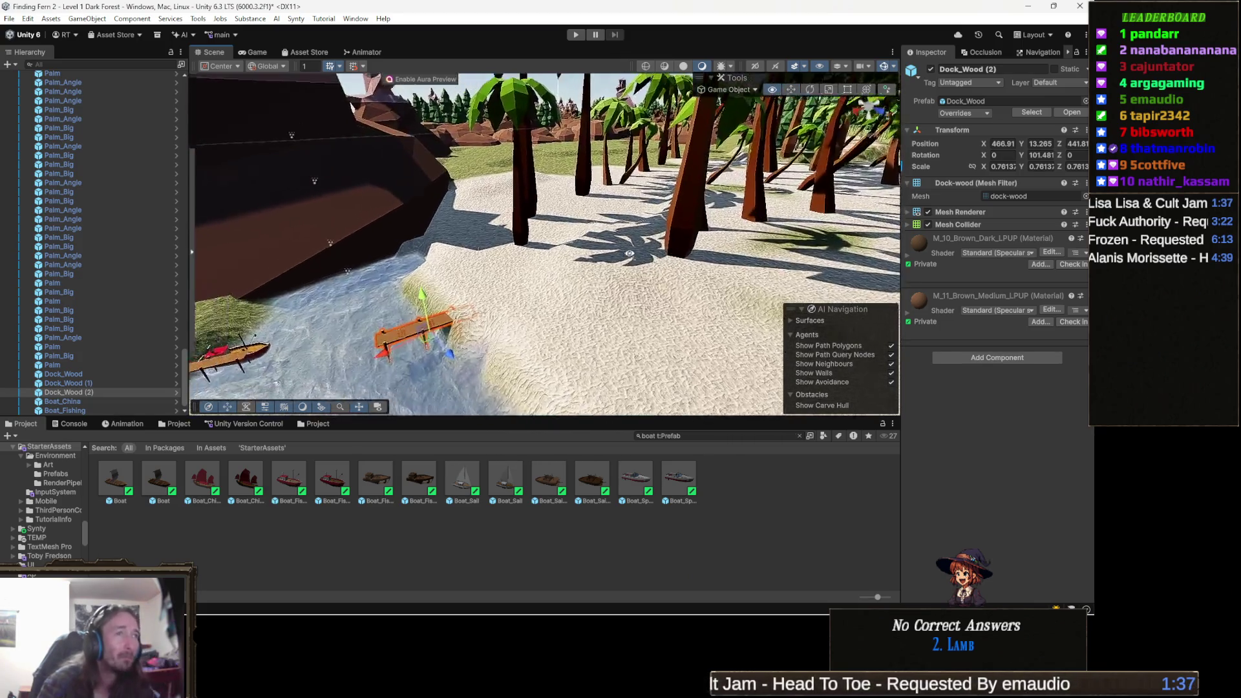
mouse_move(592, 249)
left_mouse_down()
mouse_move(550, 341)
mouse_move(529, 302)
mouse_move(465, 361)
left_mouse_up()
- Delete four palms from the beach, including the large foreground palm
scroll(466, 360, "up", 3)
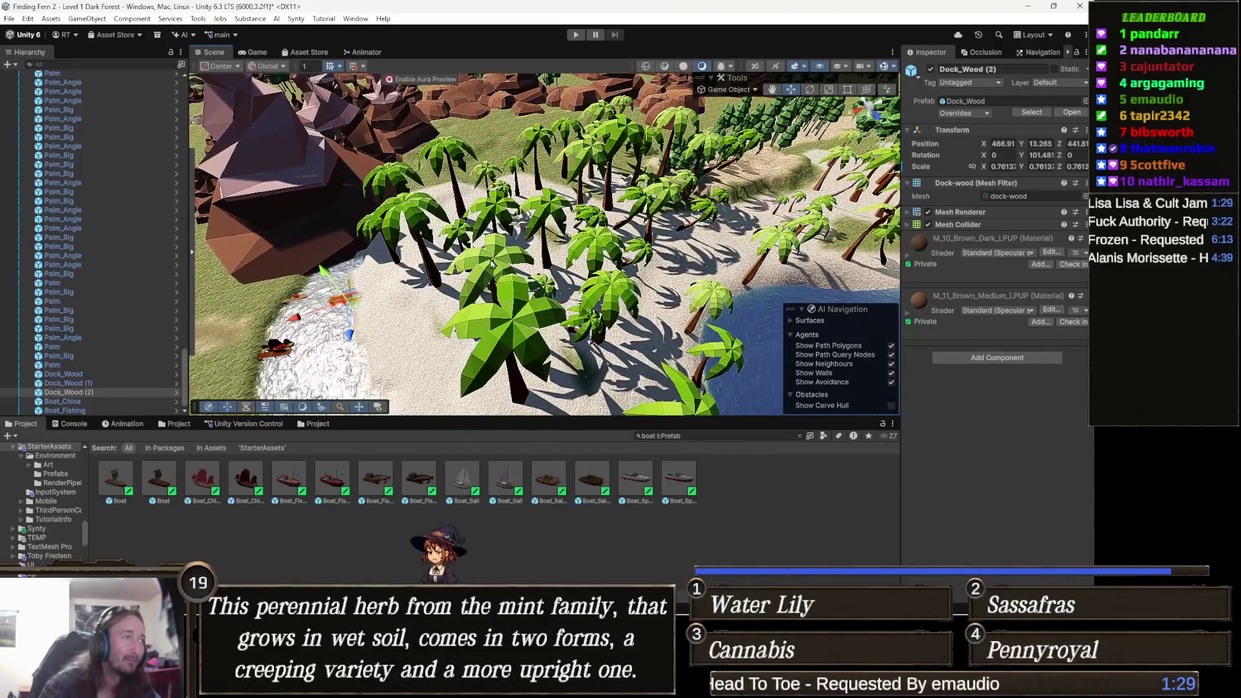
left_click(508, 258)
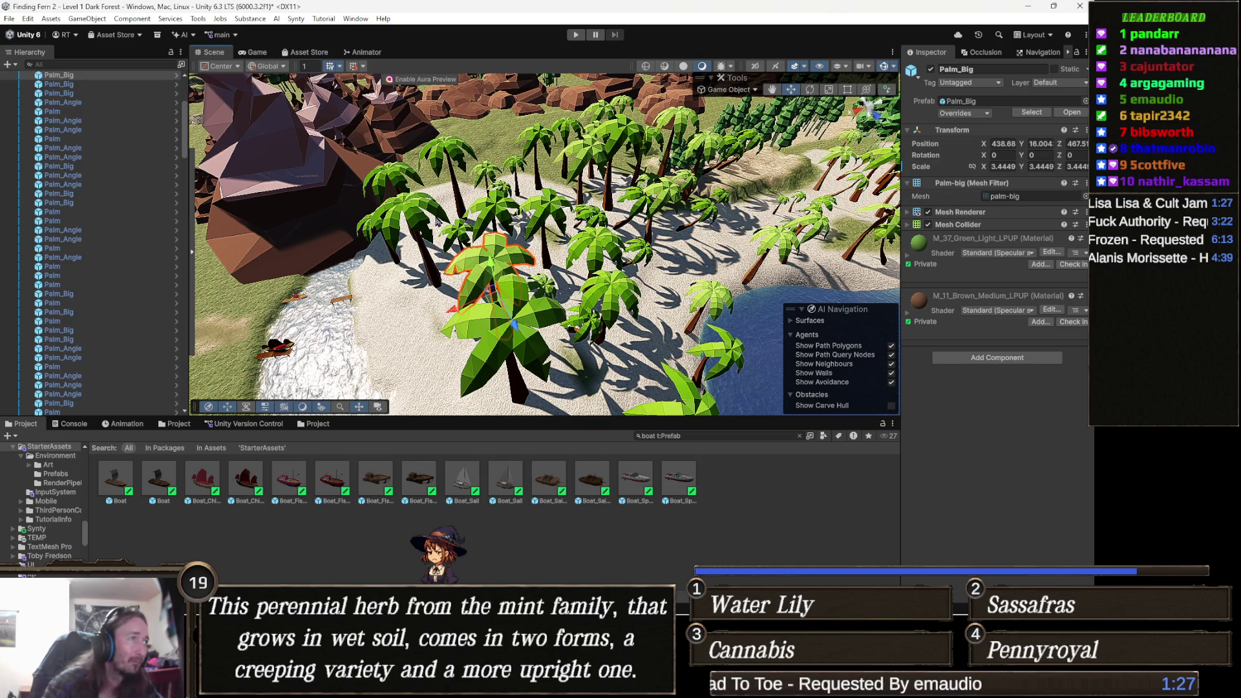
key("Delete")
left_click(520, 329)
key("Delete")
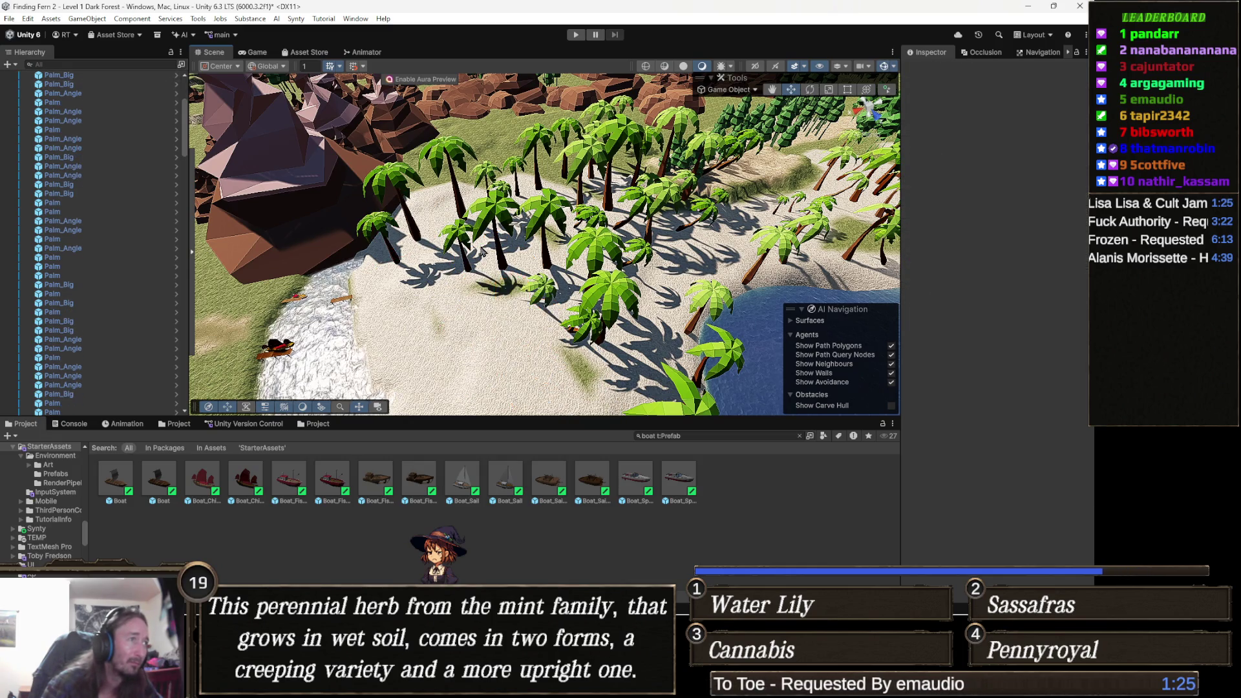
left_click(501, 220)
key("Delete")
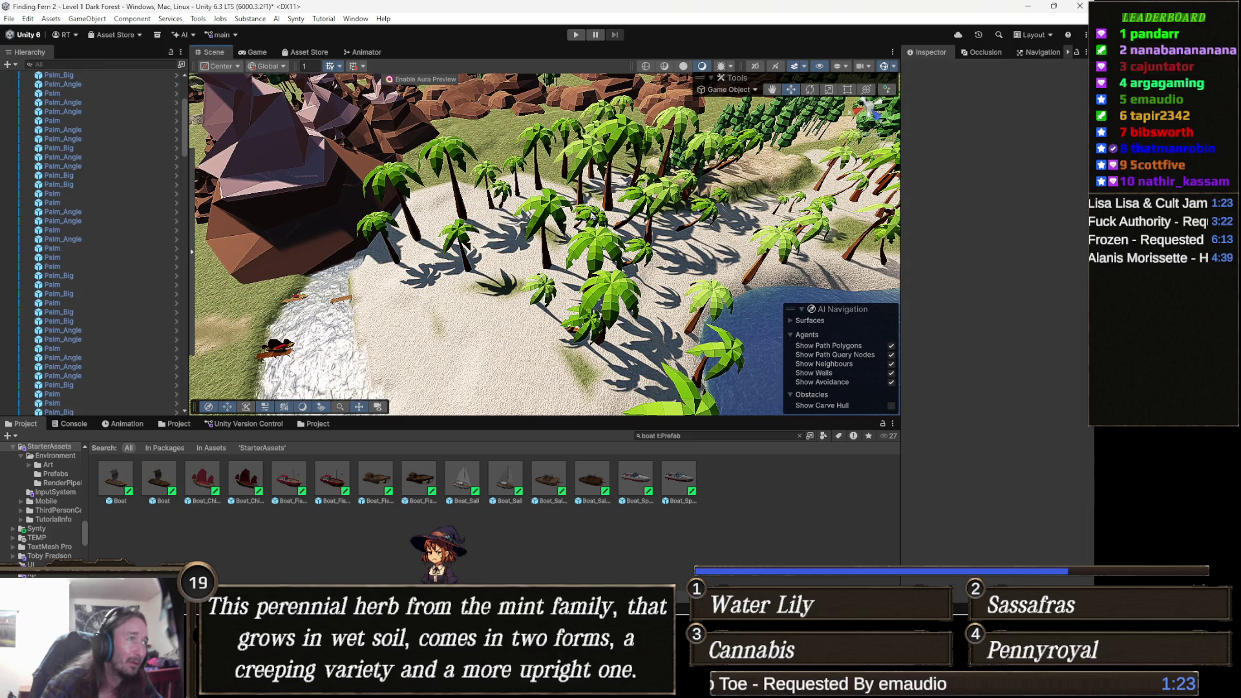
left_click(554, 210)
key("Delete")
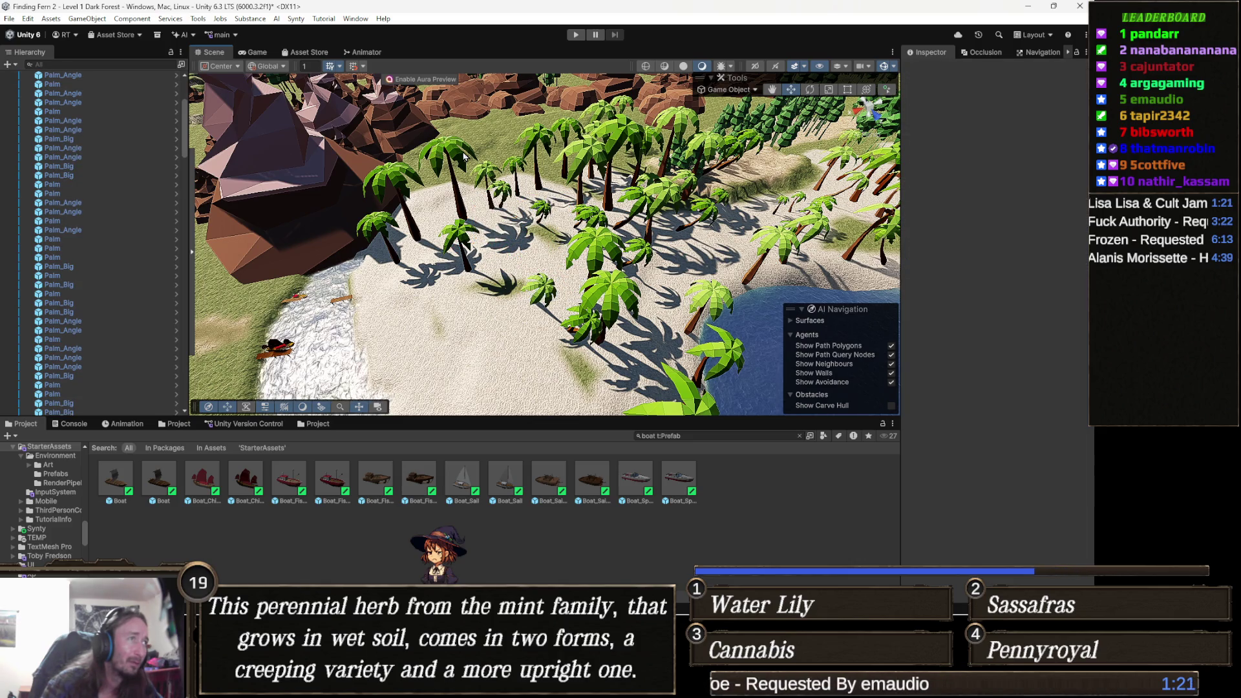
left_click(464, 157)
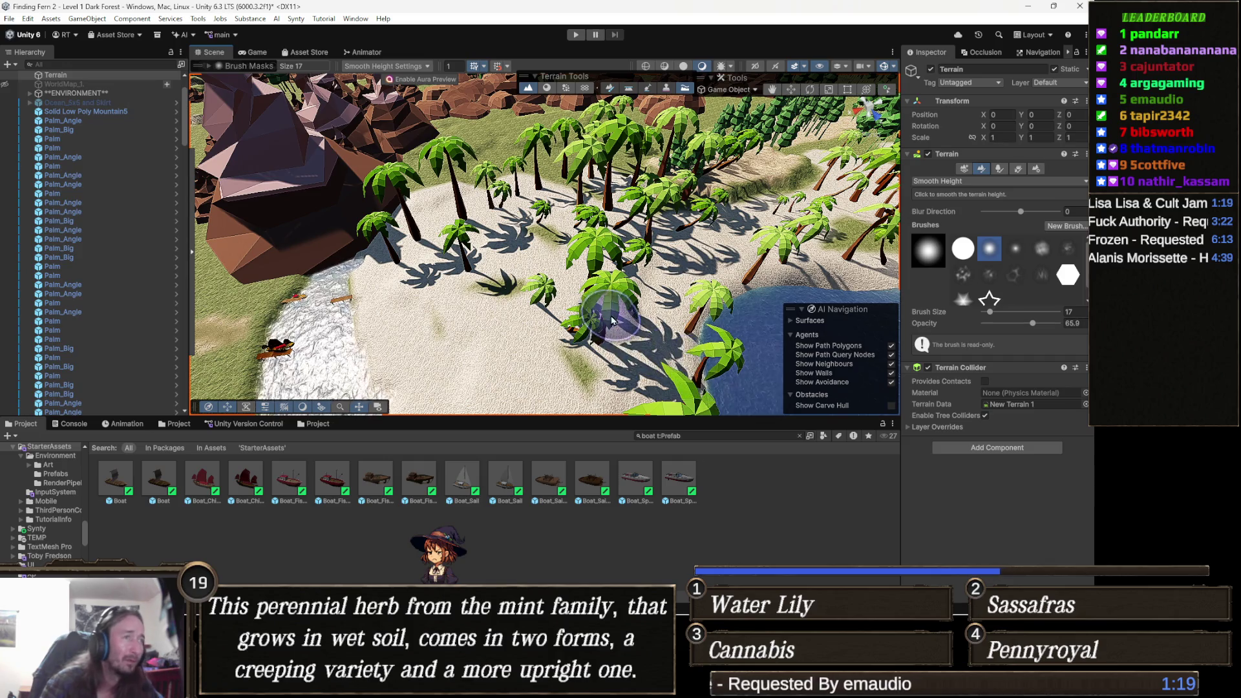
key("Escape")
- Restore the big rock after an accidental delete, then remove two more beach palms
left_click(395, 184)
key("Delete")
key("ctrl+z")
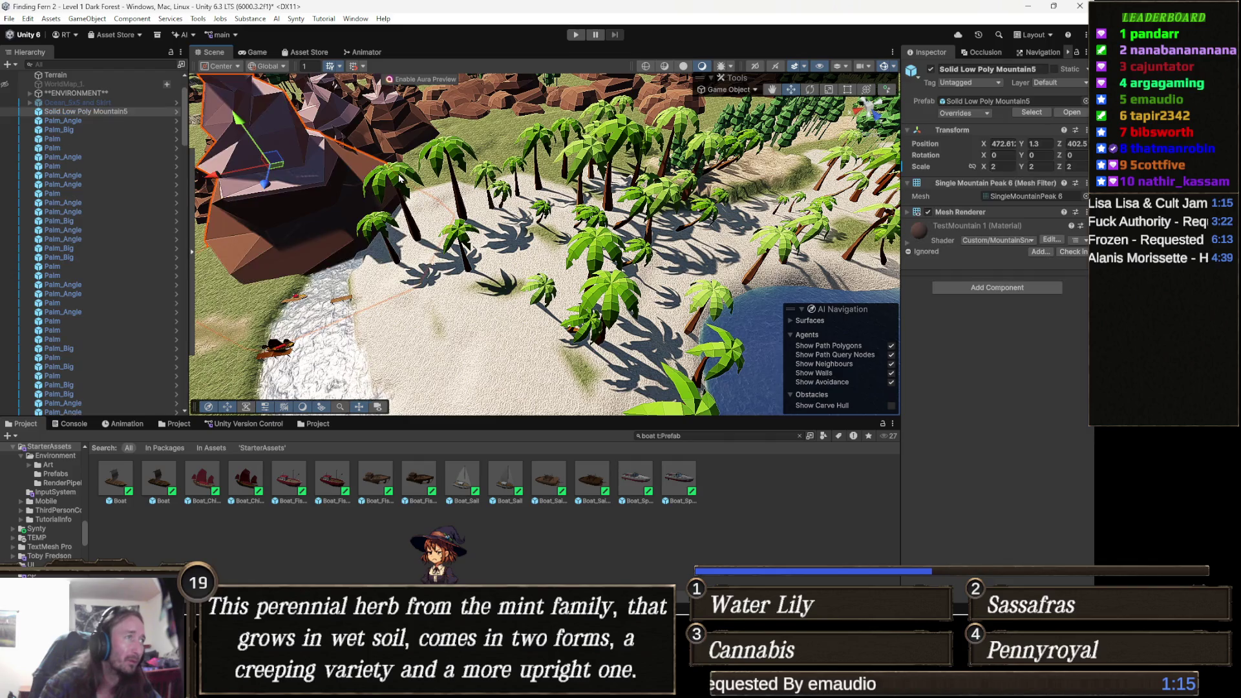
left_click(404, 188)
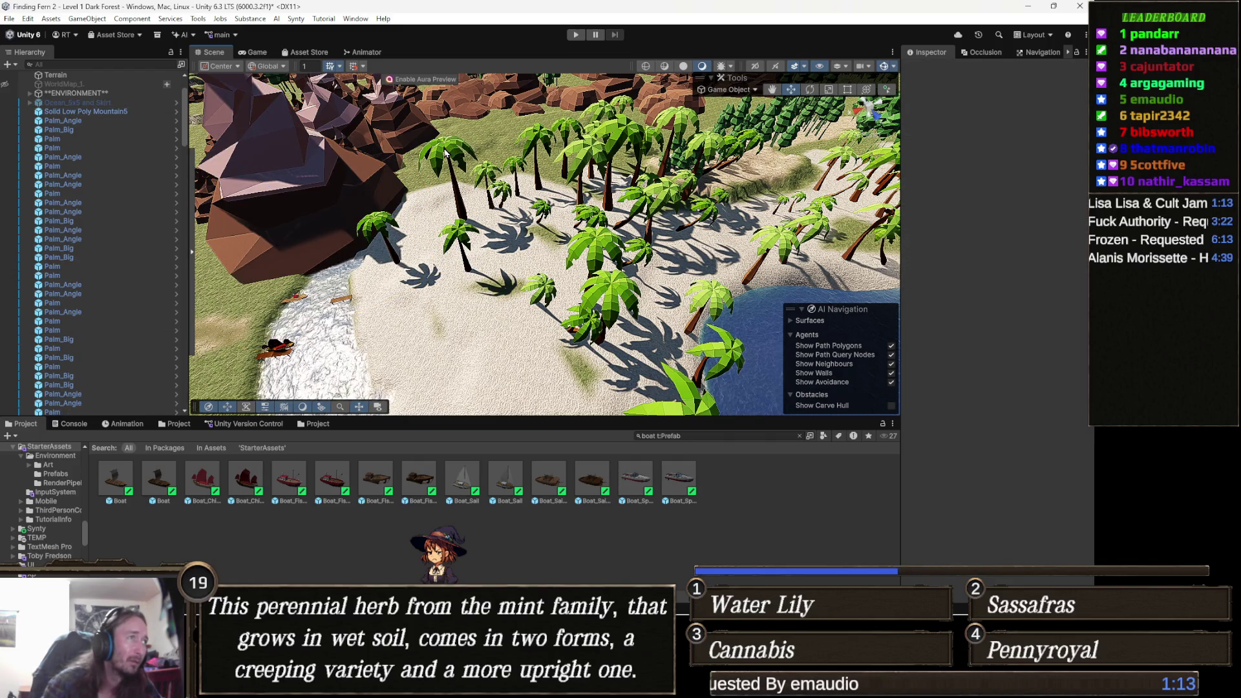
left_click(473, 147)
key("Delete")
left_click_drag(570, 268, 648, 282)
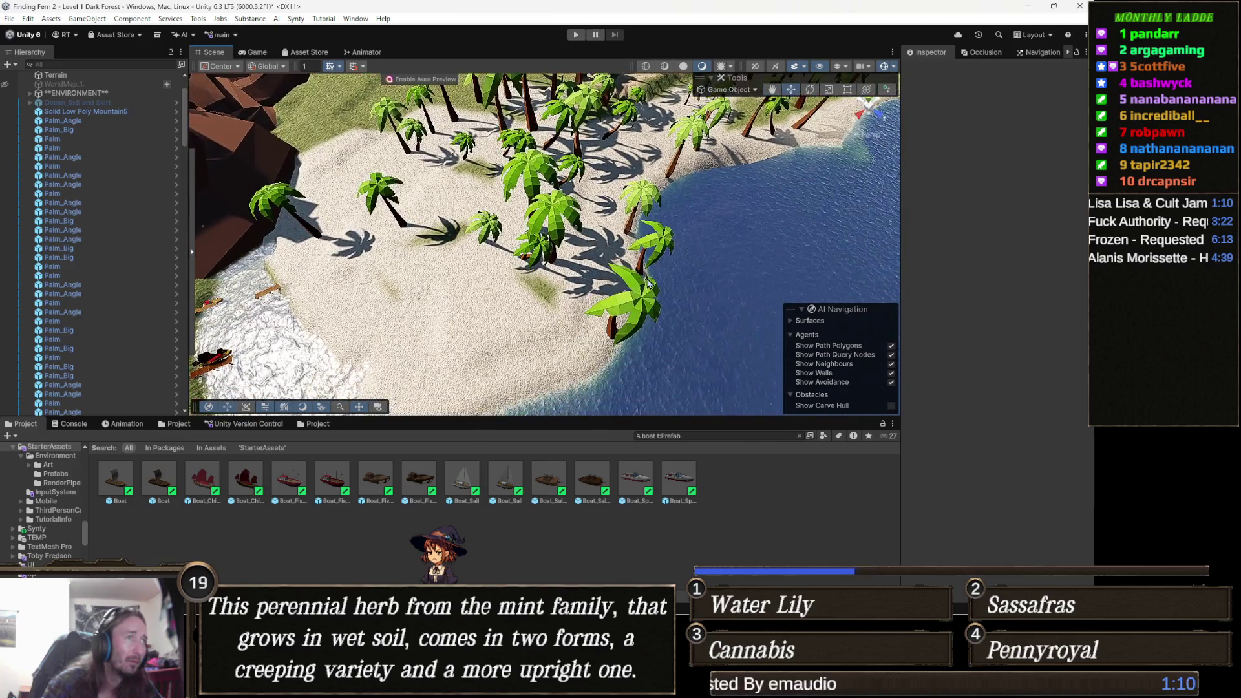
left_click(642, 296)
key("Delete")
- Delete the large mid-beach palm and two others, undoing the final deletion
left_click_drag(564, 213, 581, 265)
left_click(571, 231)
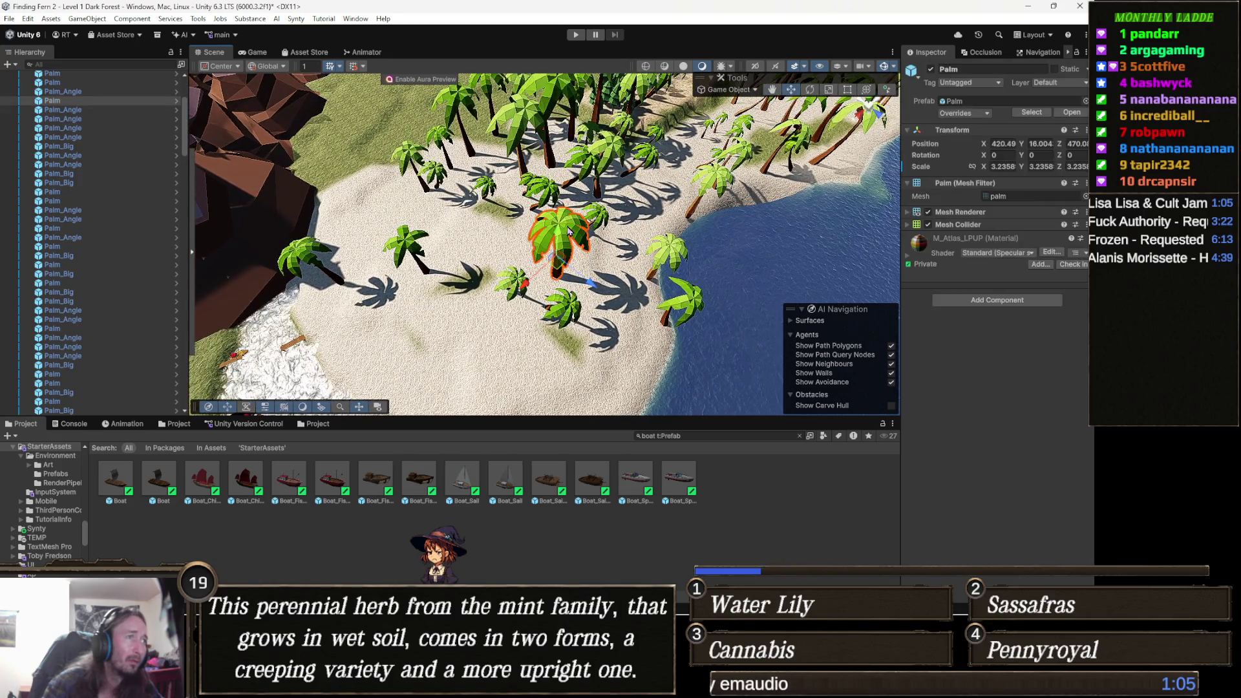
key("Delete")
left_click_drag(470, 185, 645, 264)
mouse_move(505, 283)
left_mouse_down()
mouse_move(560, 304)
mouse_move(562, 232)
left_mouse_up()
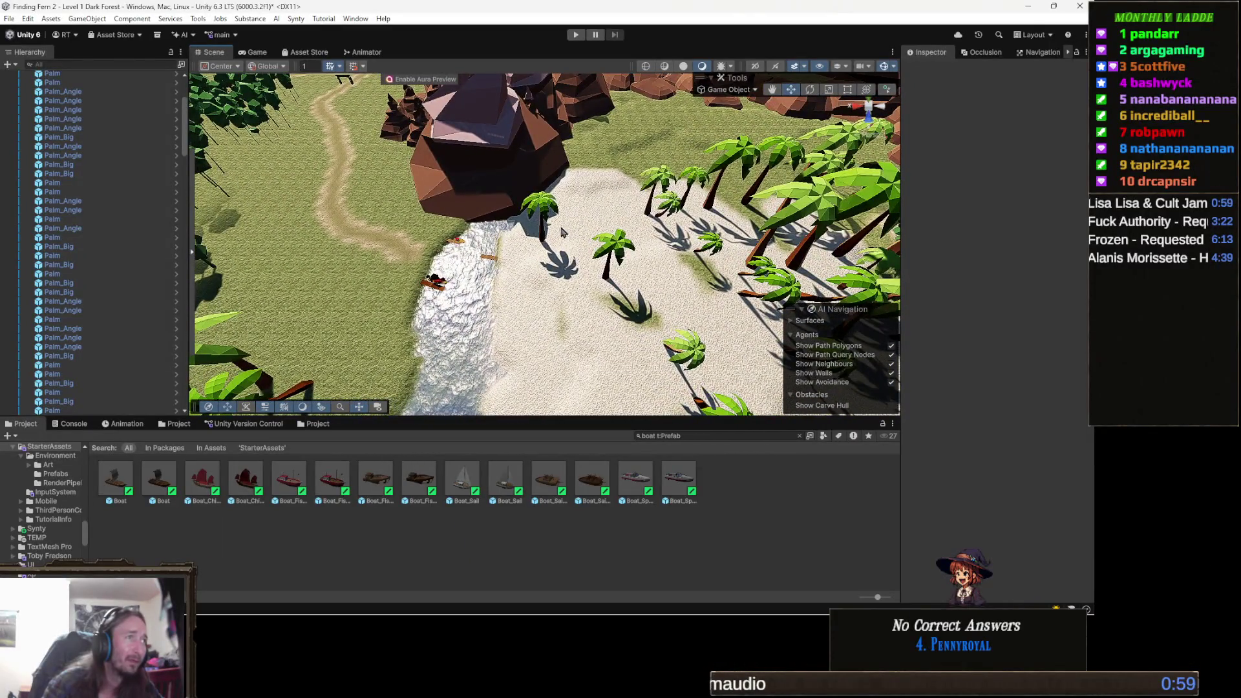
left_click(548, 210)
left_click(620, 255, "ctrl")
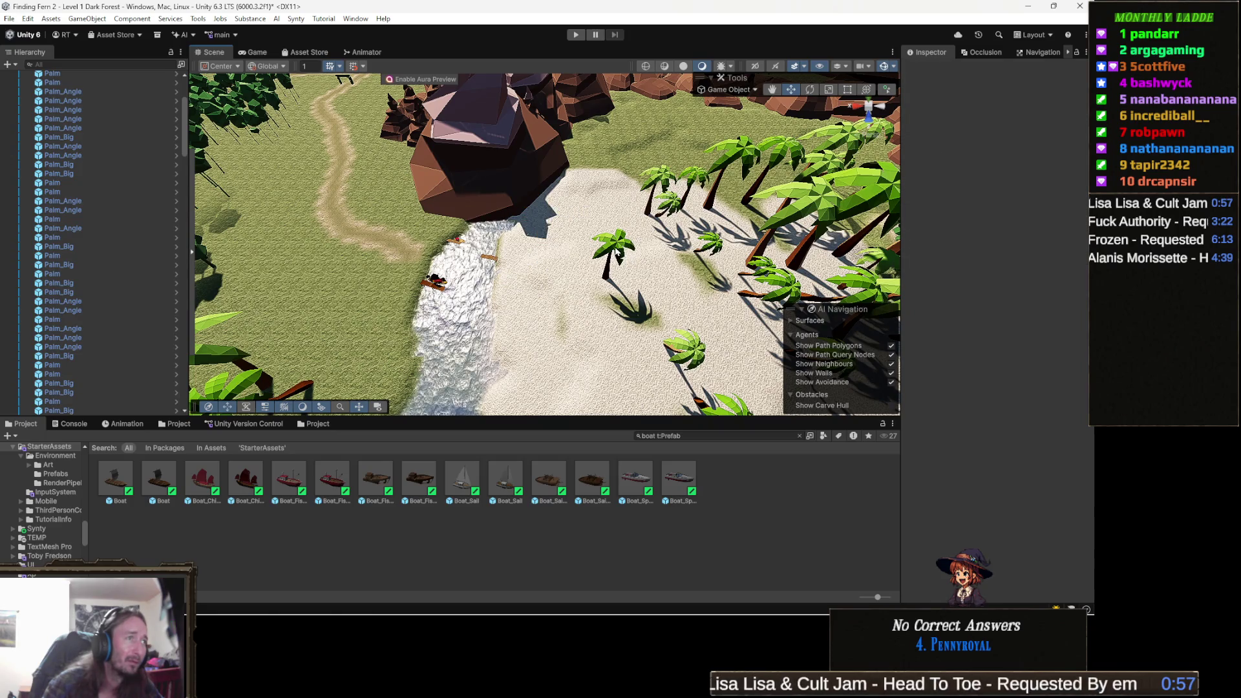
key("Delete")
mouse_move(604, 276)
left_mouse_down()
mouse_move(528, 362)
mouse_move(470, 332)
mouse_move(636, 259)
mouse_move(684, 182)
left_mouse_up()
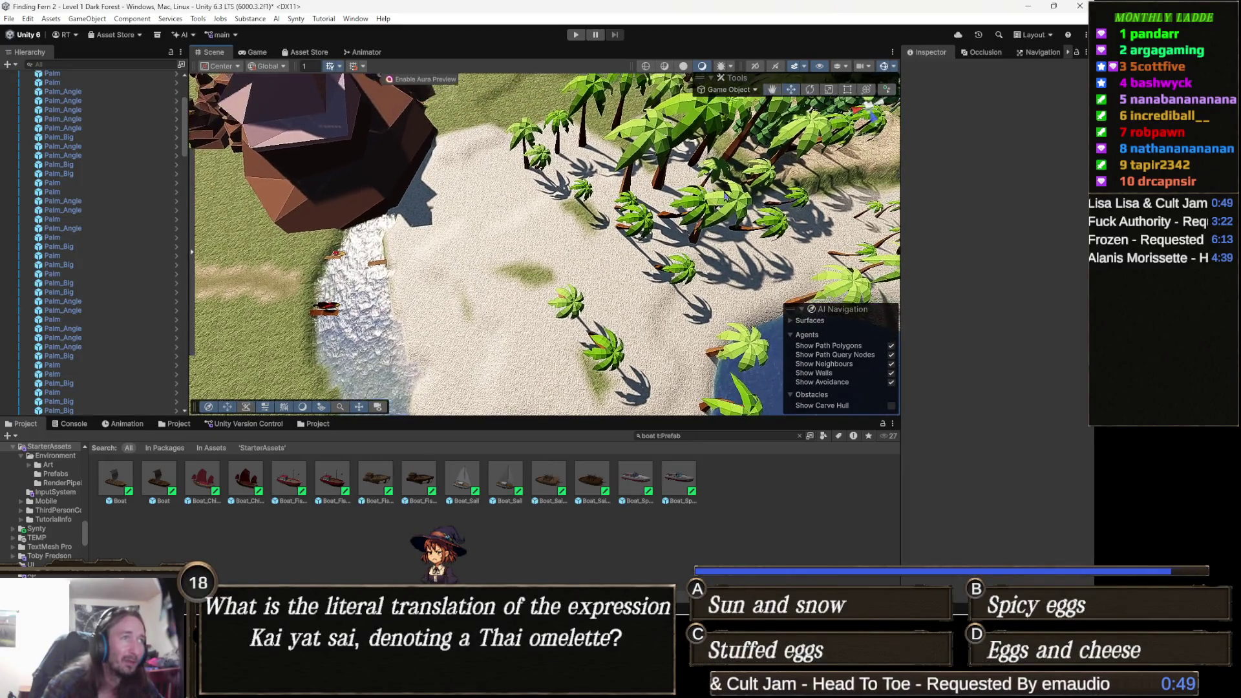
left_click(698, 195)
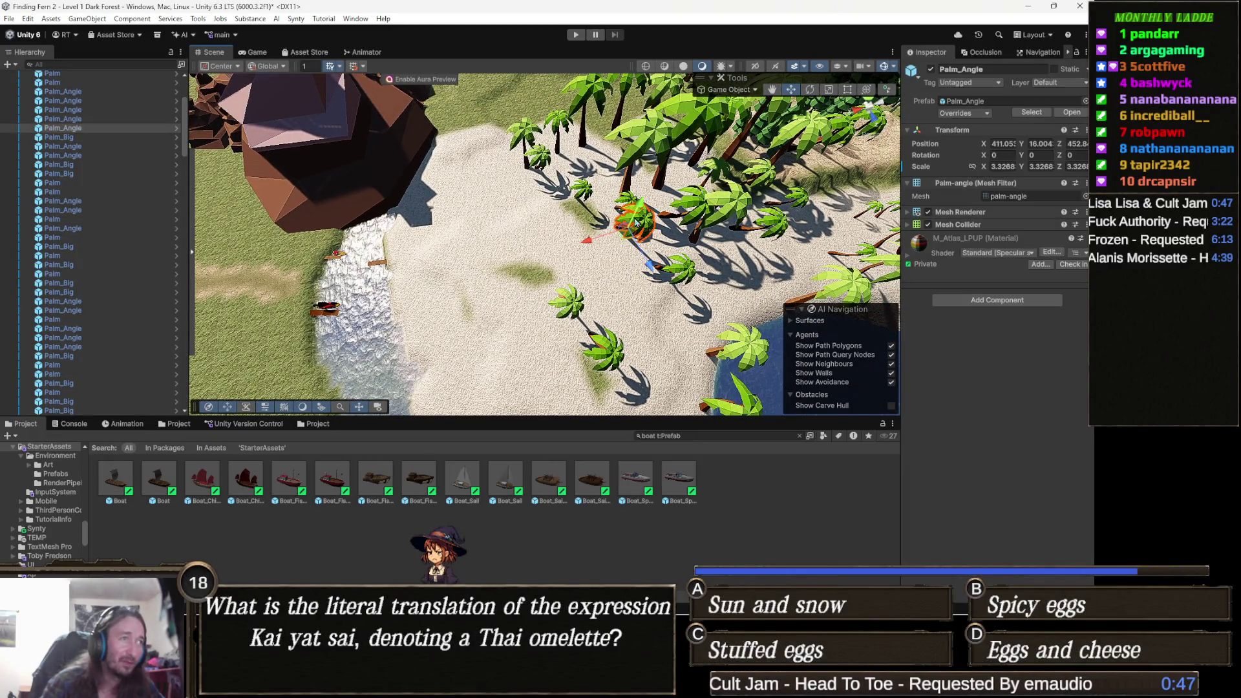
left_click(712, 208)
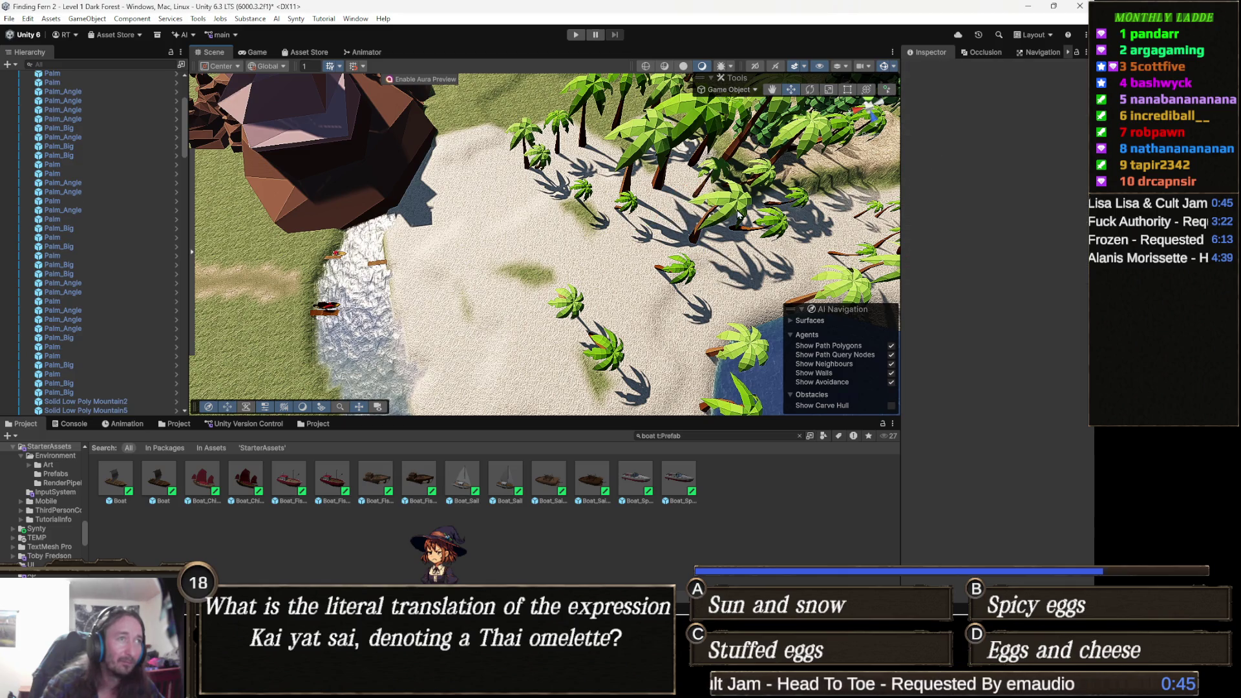
key("ctrl+z")
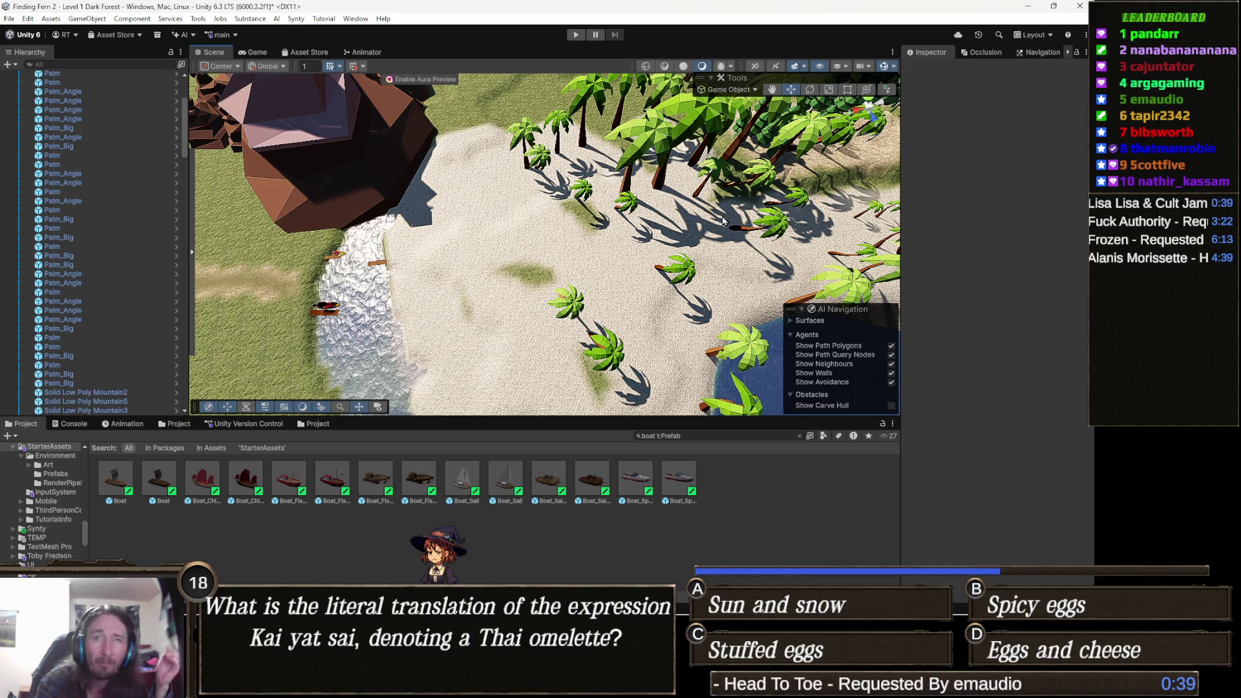
- Delete three more palms at the water's edge, forest edge and open beach
scroll(716, 227, "up", 5)
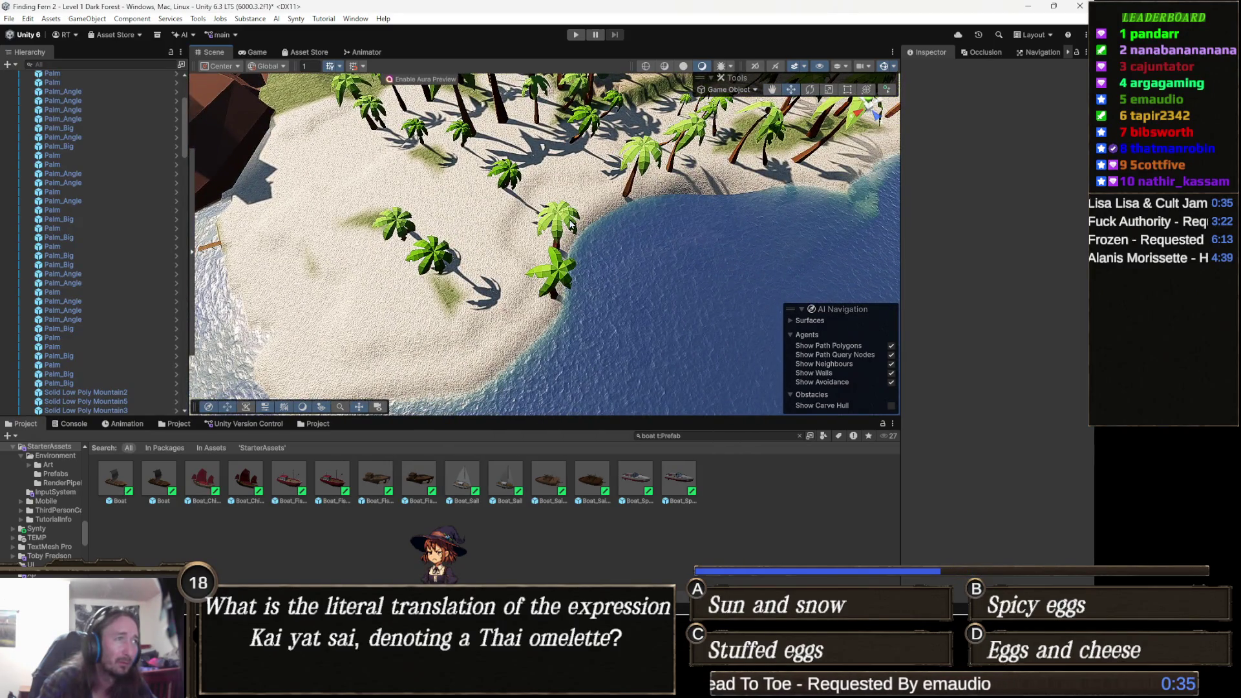
left_click(572, 226)
key("Delete")
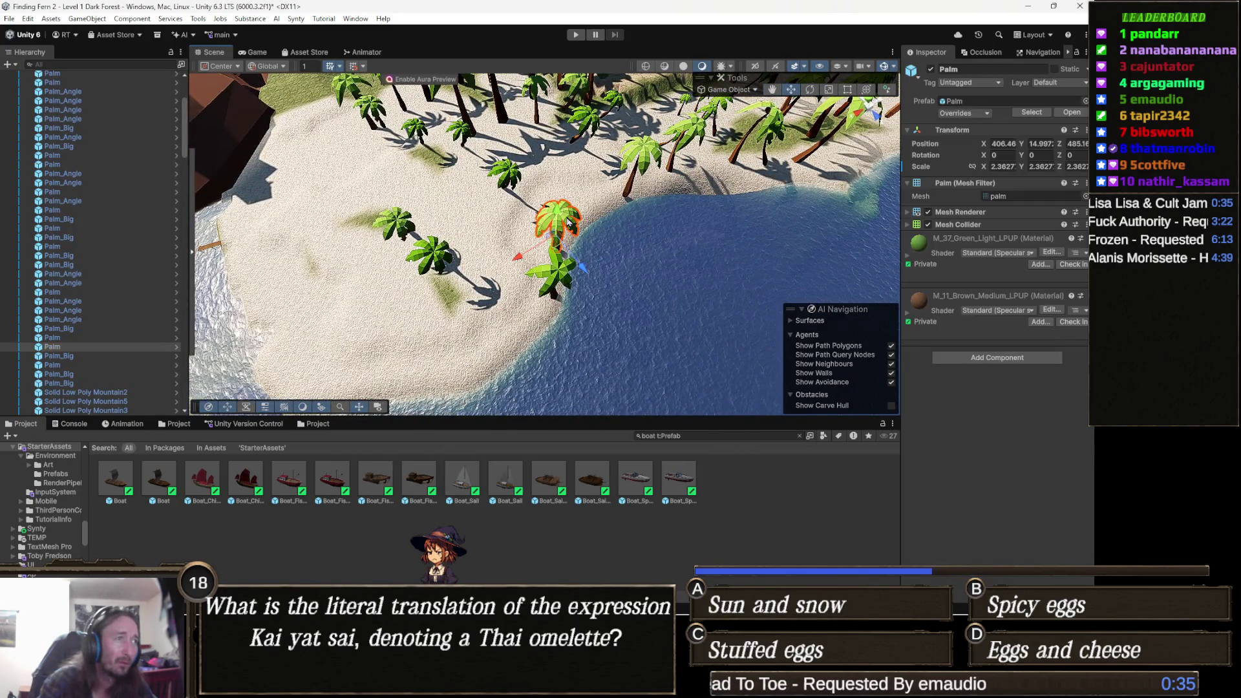
mouse_move(592, 292)
left_mouse_down()
mouse_move(556, 291)
mouse_move(638, 183)
mouse_move(633, 212)
mouse_move(646, 215)
left_mouse_up()
left_click(617, 208)
key("Delete")
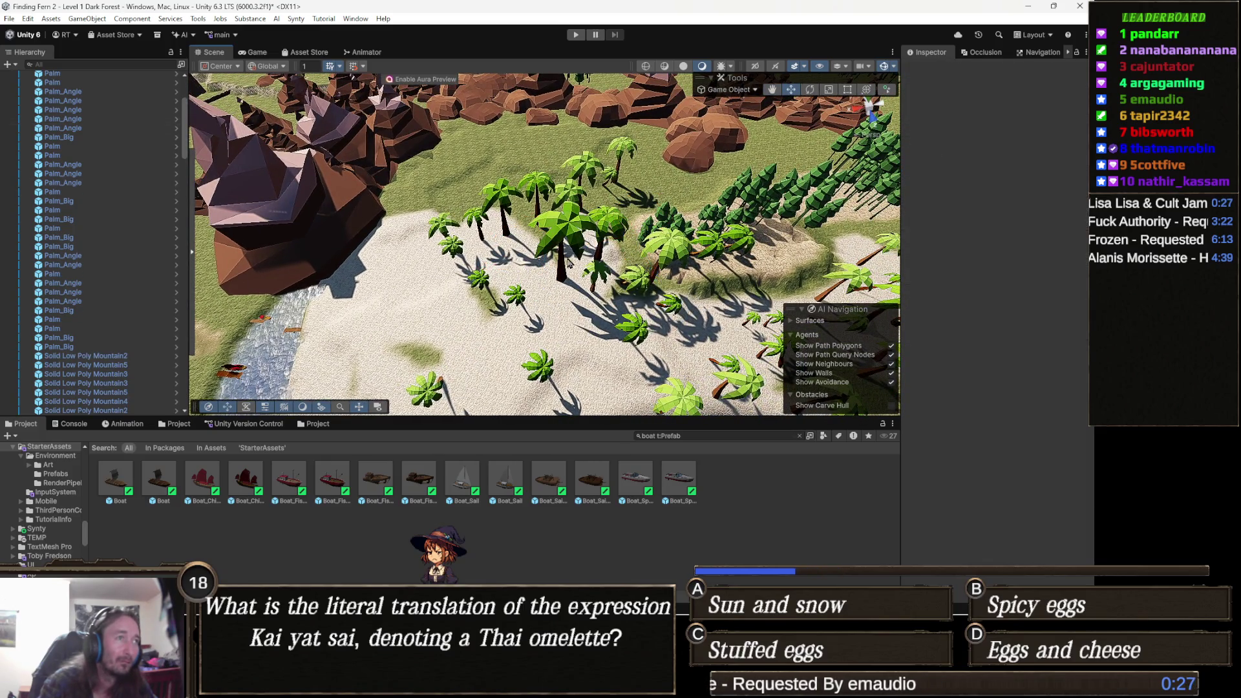
left_click(551, 184)
key("Delete")
- Delete two more palms among the beach trees
left_click(564, 230)
key("Delete")
left_click_drag(605, 278, 542, 126)
left_click(502, 155)
key("Delete")
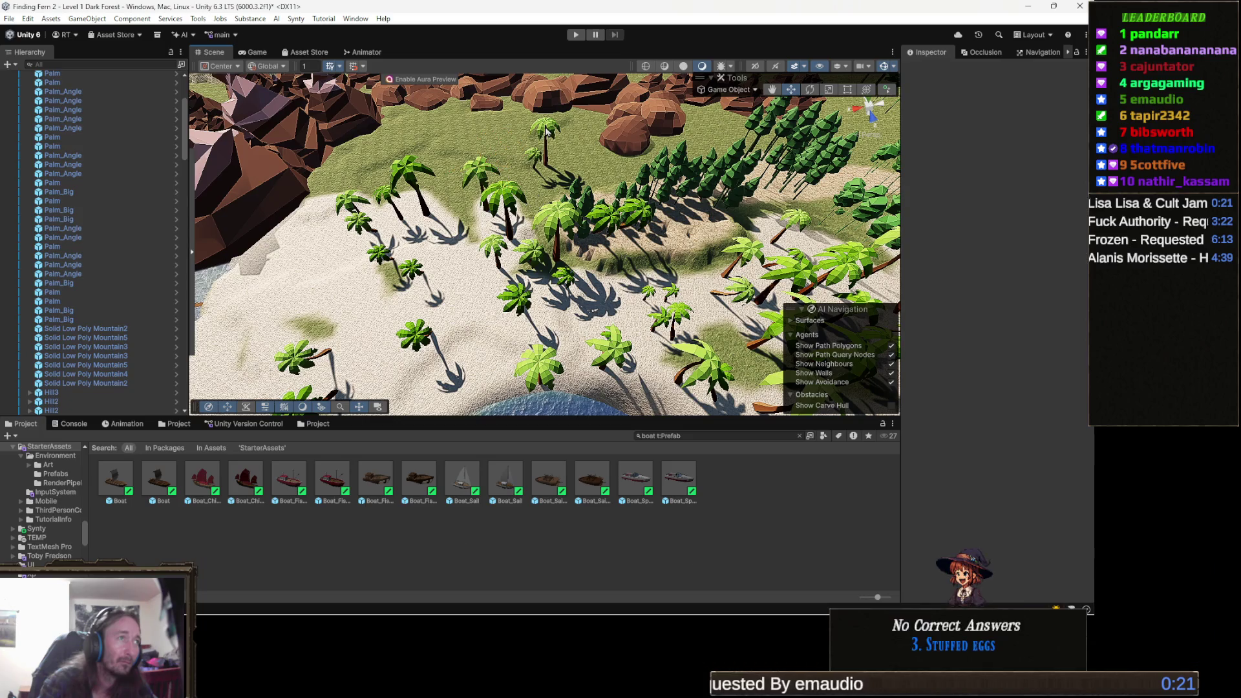
mouse_move(636, 251)
left_mouse_down()
mouse_move(442, 216)
mouse_move(582, 265)
left_mouse_up()
scroll(581, 265, "down", 5)
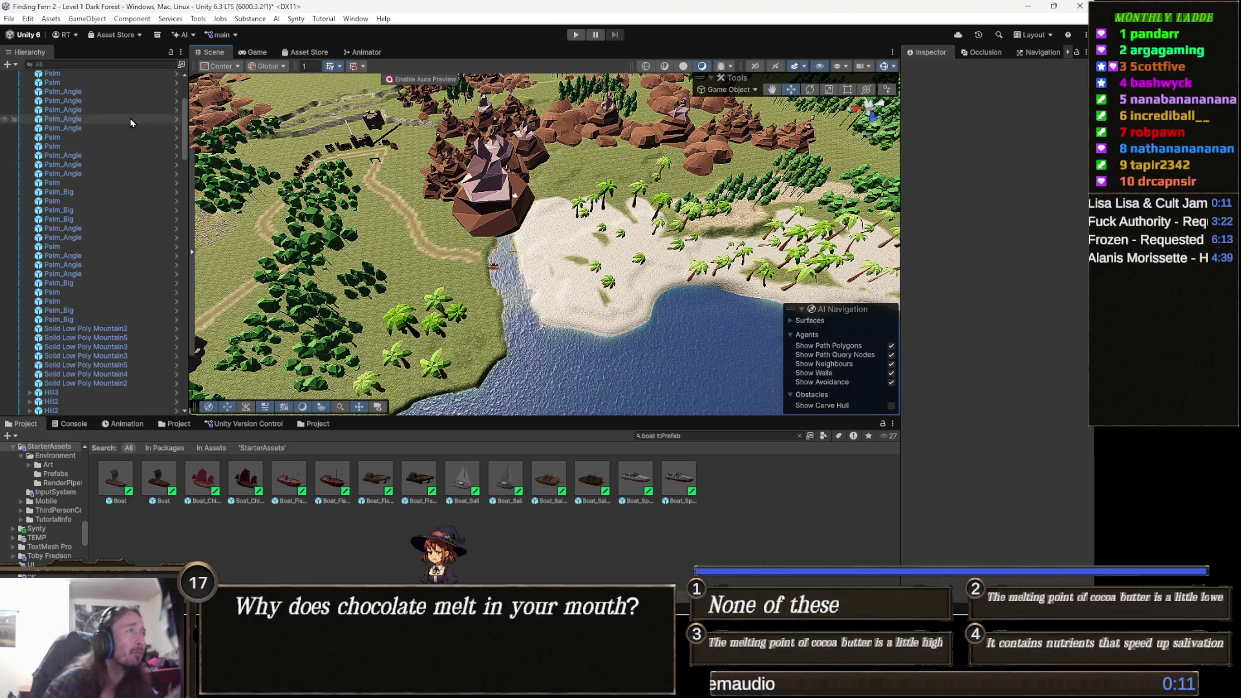
left_click(198, 19)
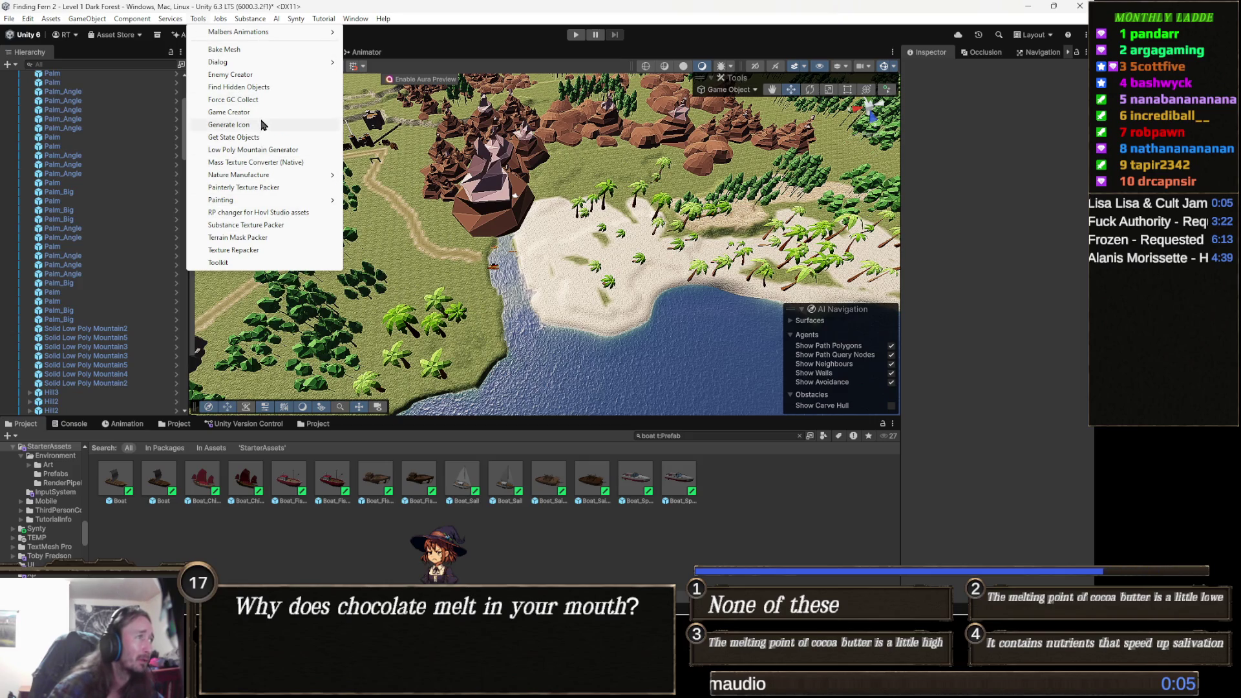
- Open Object Painter, choose the Palms tree brush with size 2, and switch None to Random
mouse_move(238, 205)
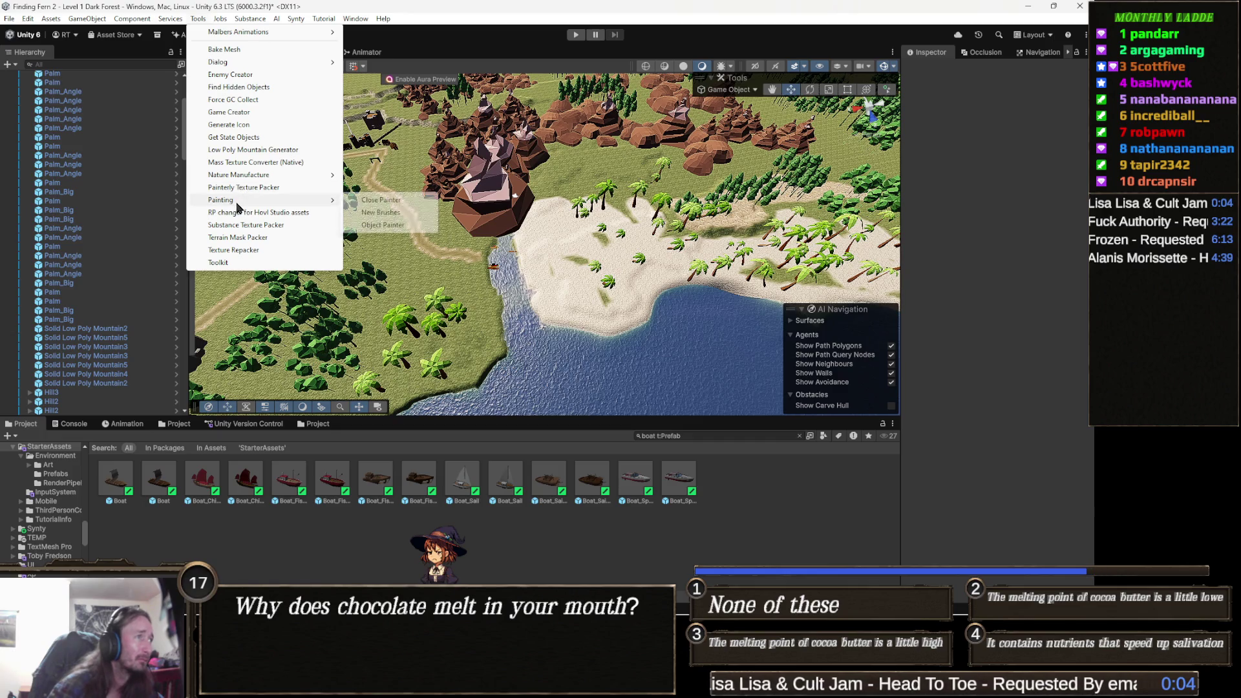
left_click(383, 225)
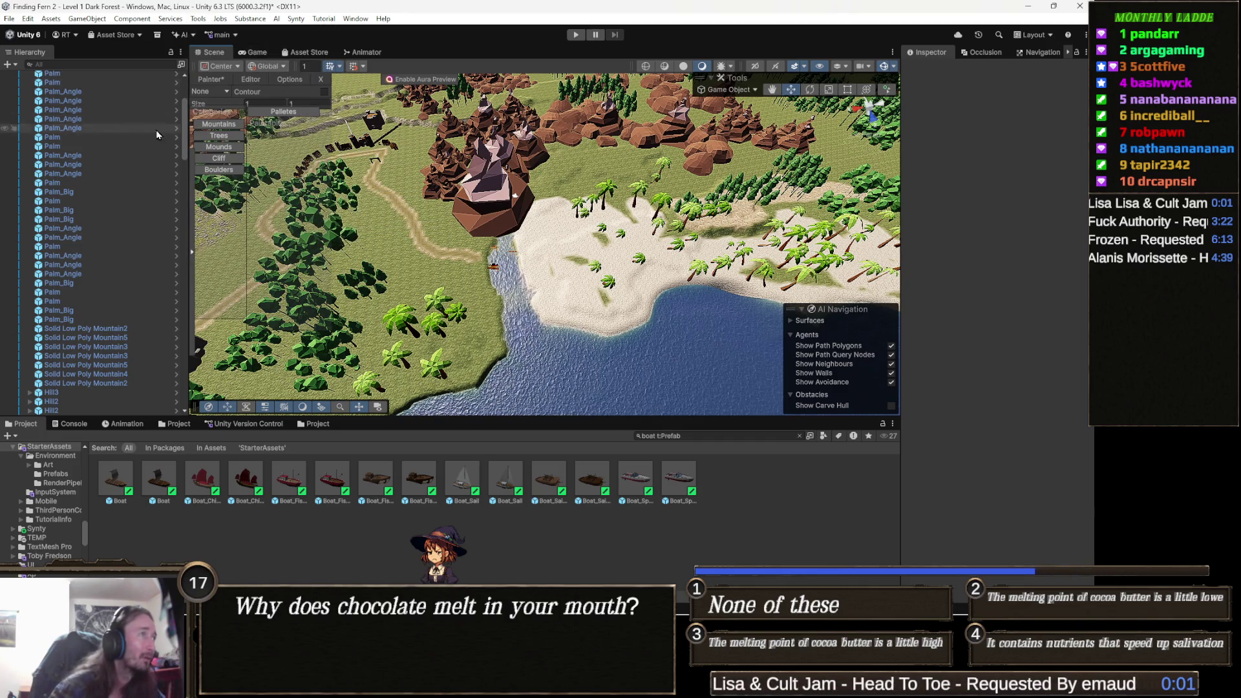
left_click(226, 138)
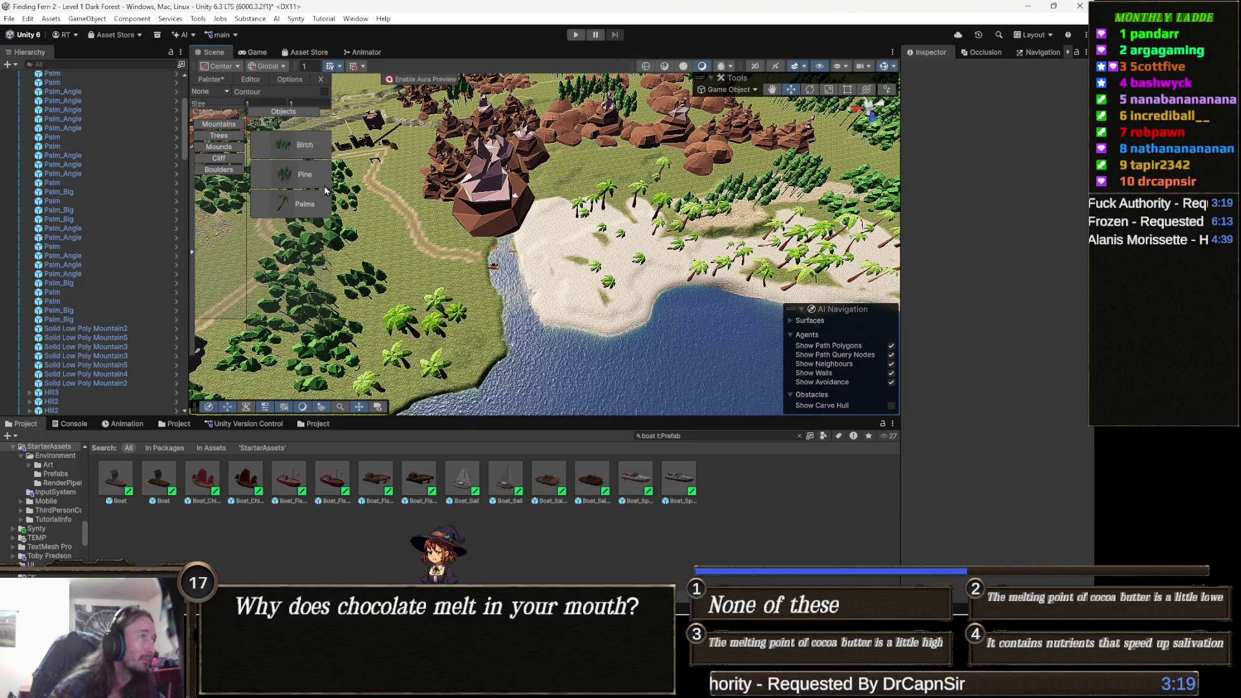
left_click(311, 208)
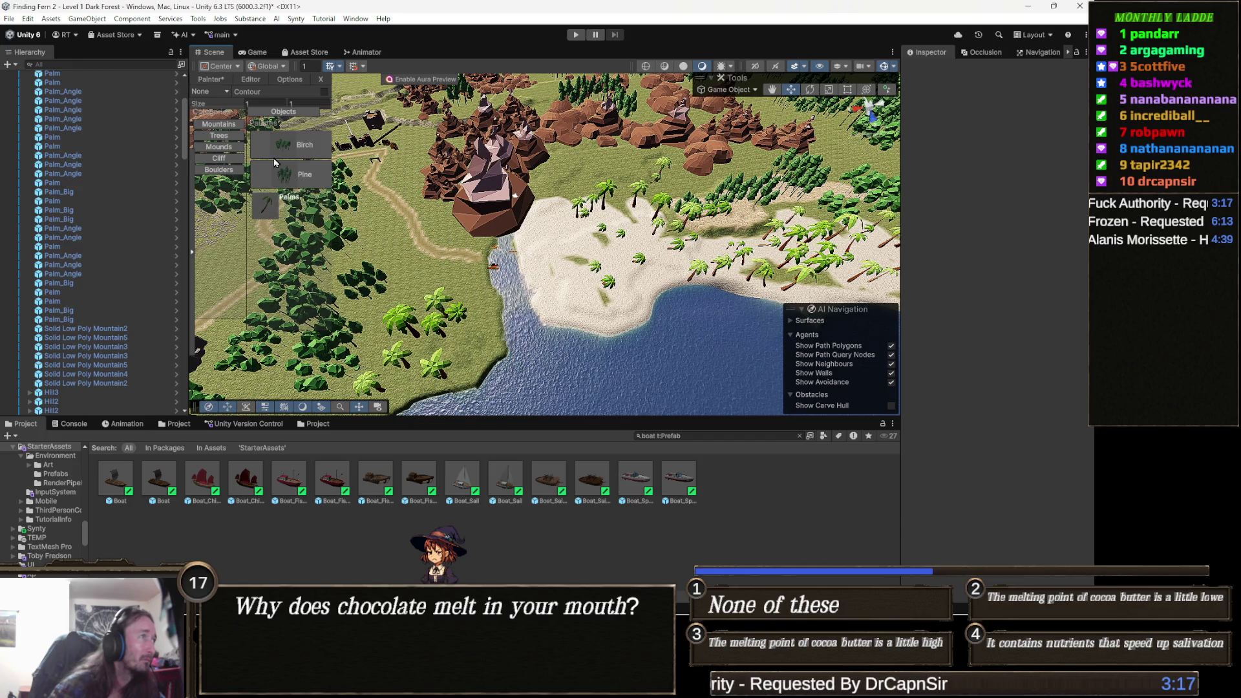
left_click(303, 101)
type("2")
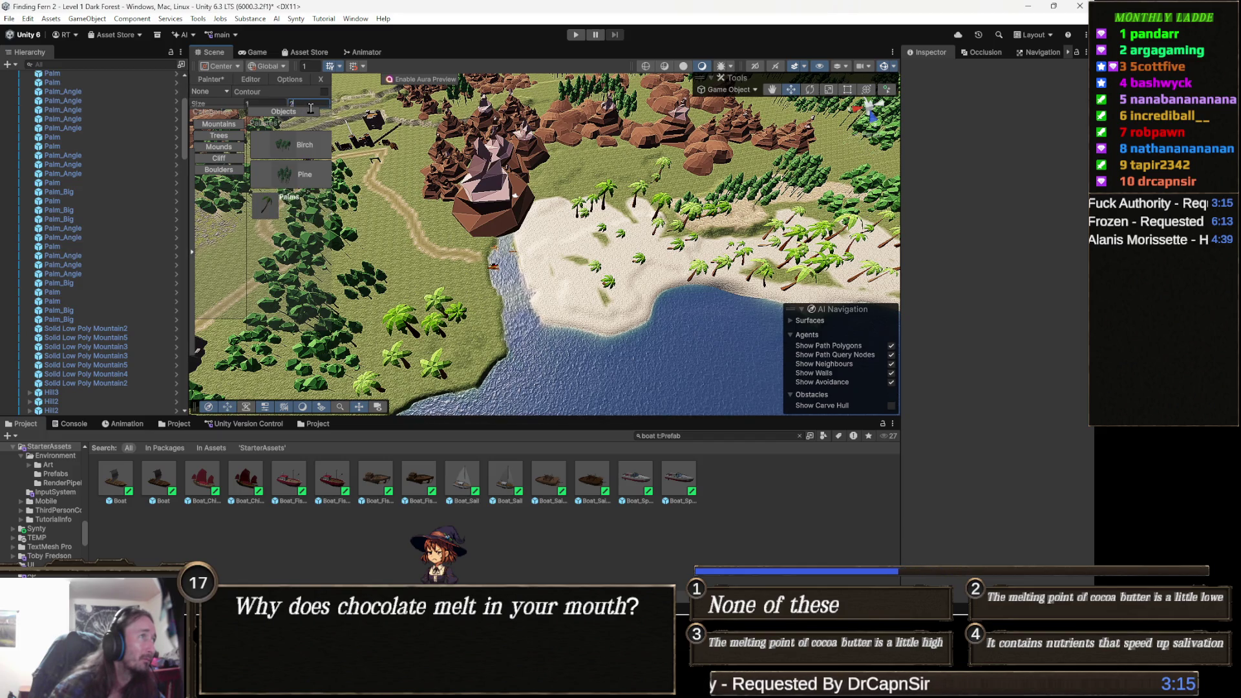
left_click(212, 91)
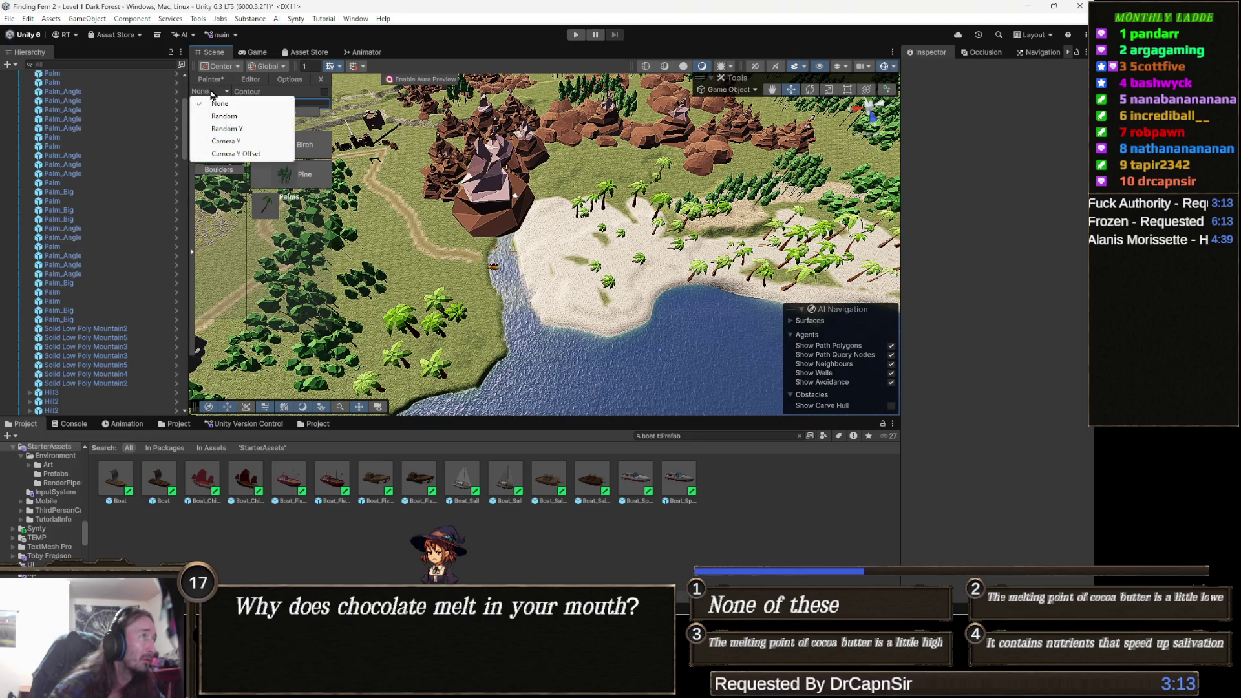
left_click(238, 117)
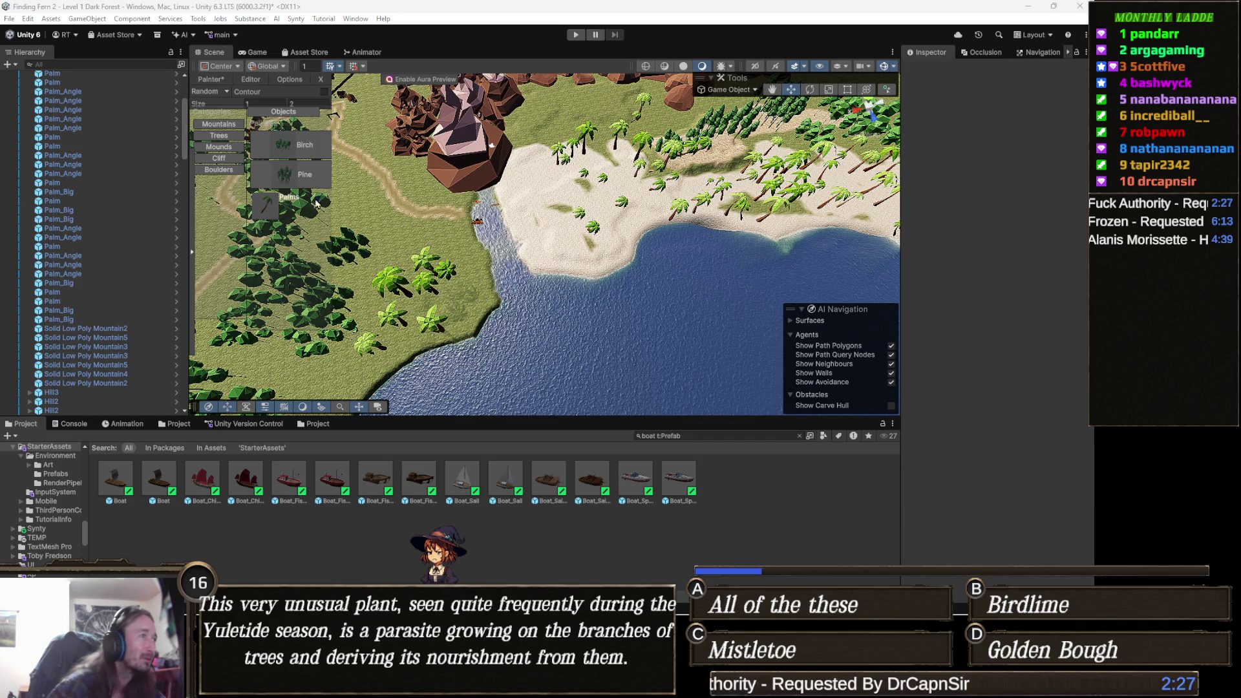
left_click_drag(347, 205, 347, 184)
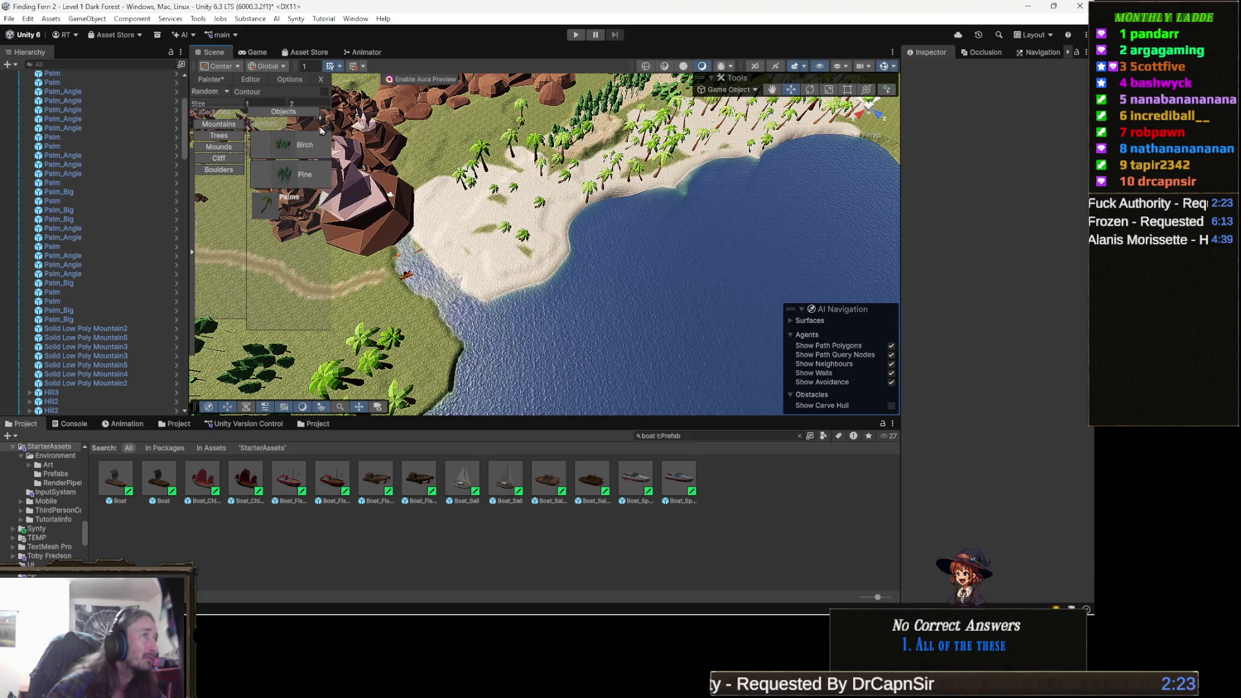
- Move the camera toward the beach and plant three palms near the shoreline
left_click(308, 108)
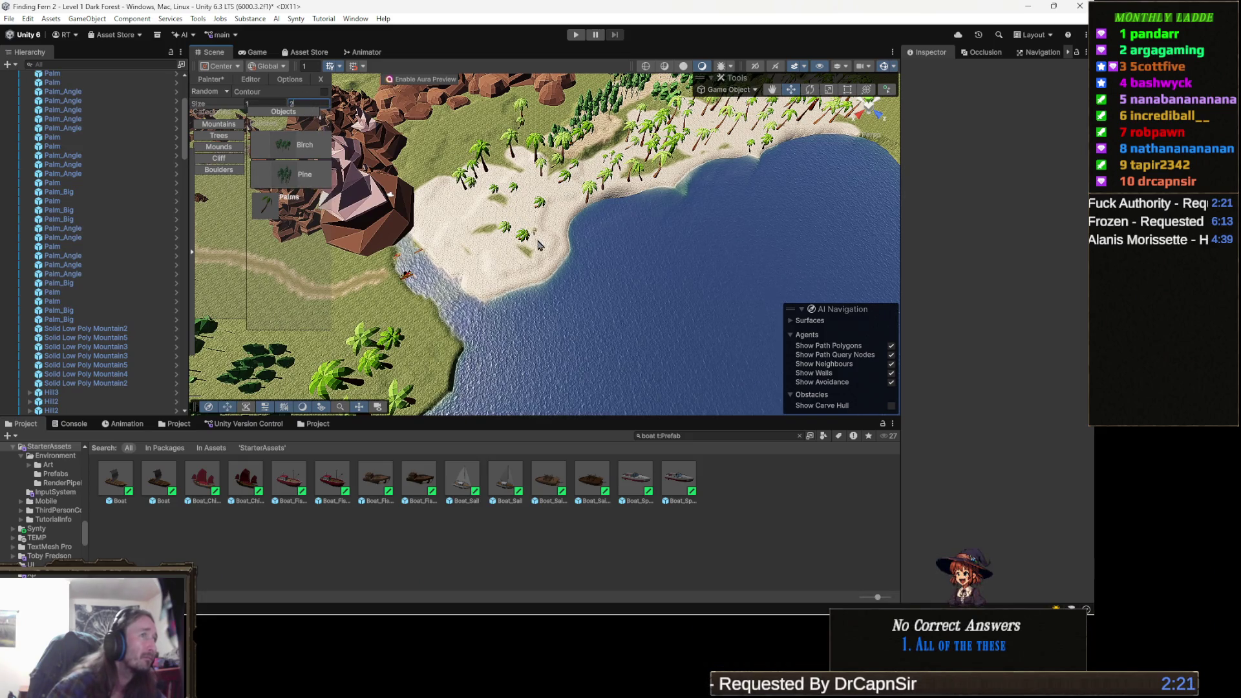
key("Left")
key("Down")
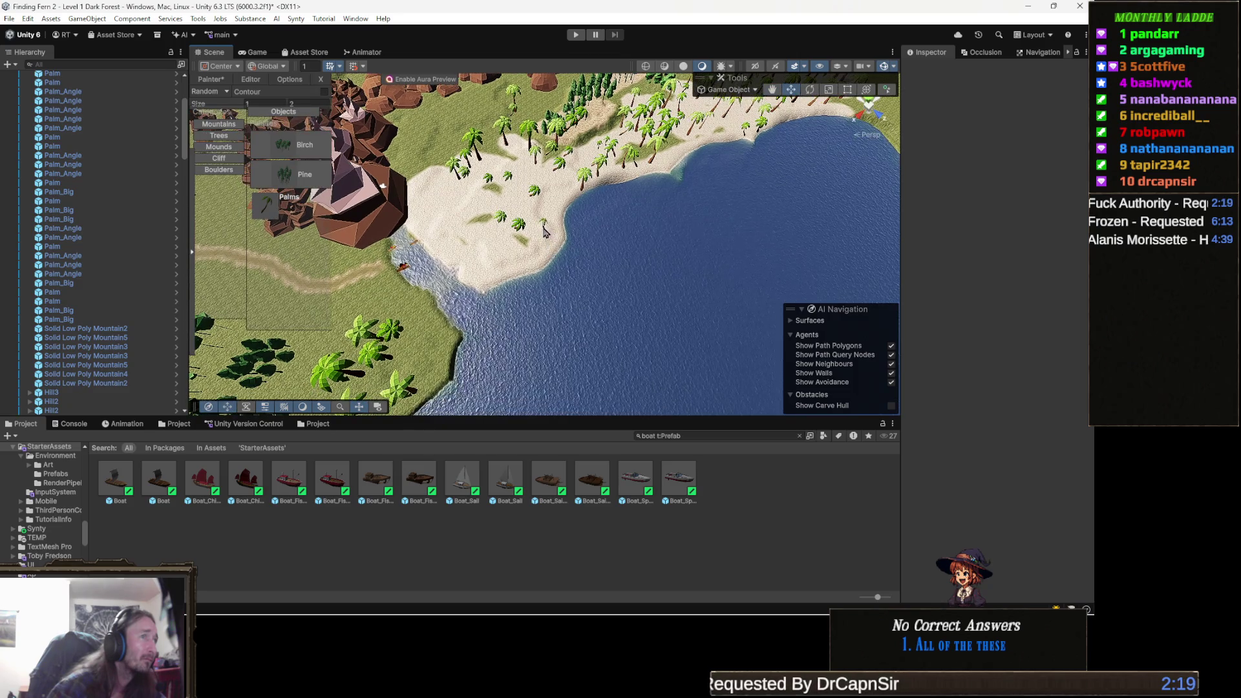
key("Left")
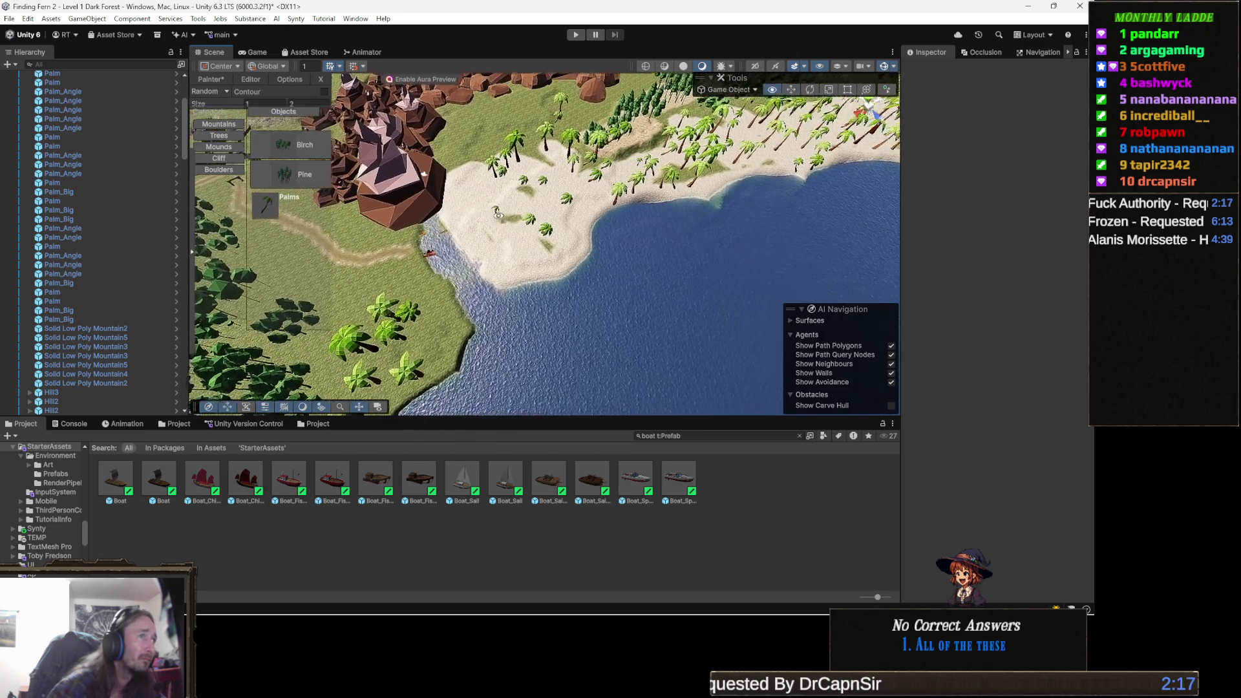
key("Up")
key("Up")
key("Up")
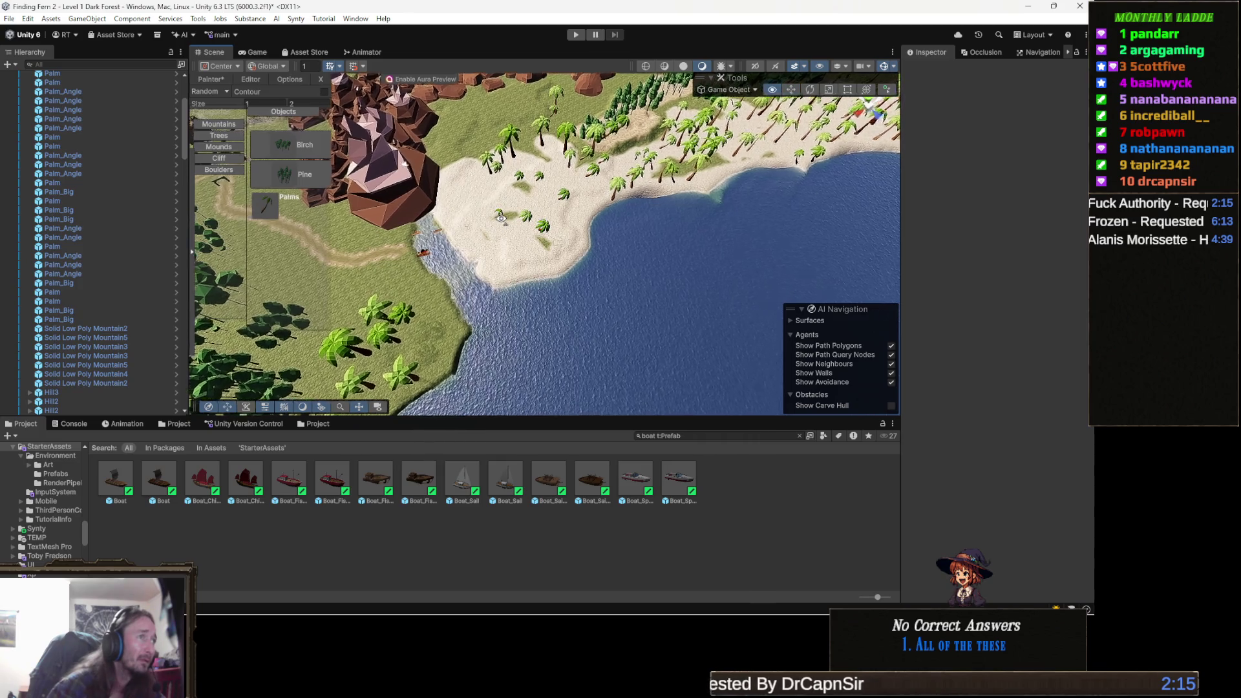
key("Up")
key("Up")
key("Up")
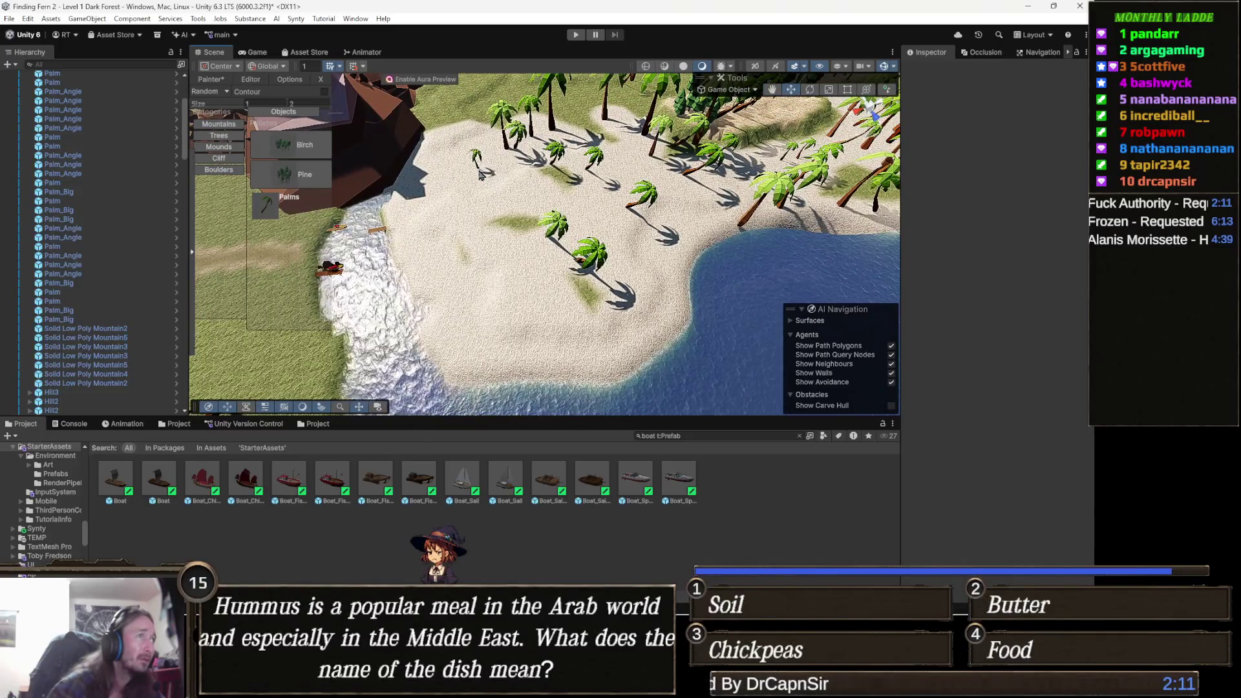
left_click(477, 174)
left_click(448, 163)
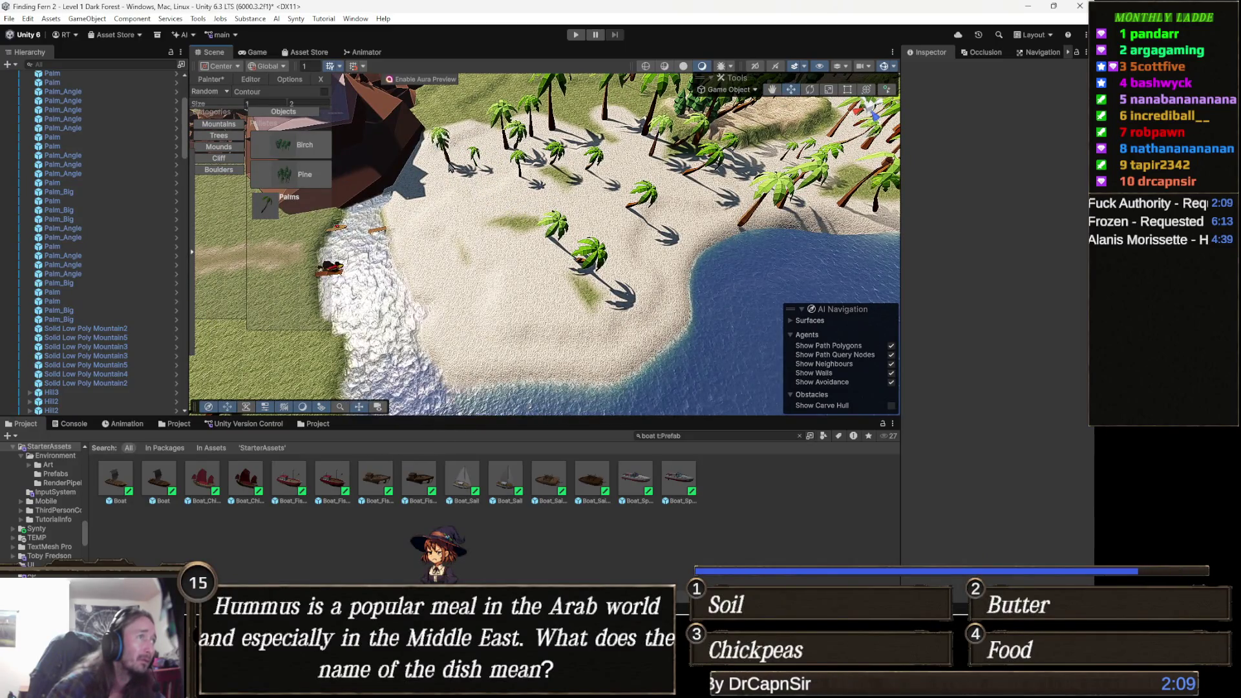
left_click(485, 152)
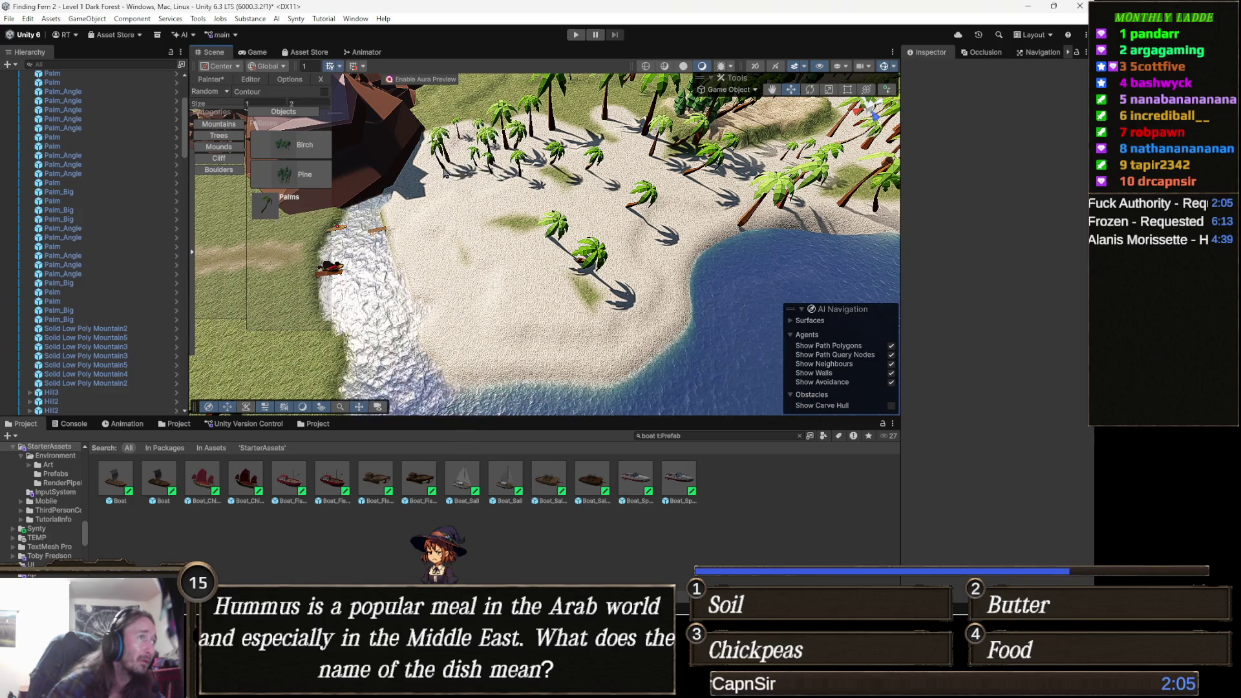
- Plant five more palms across the middle and lower beach
key("Down")
key("Right")
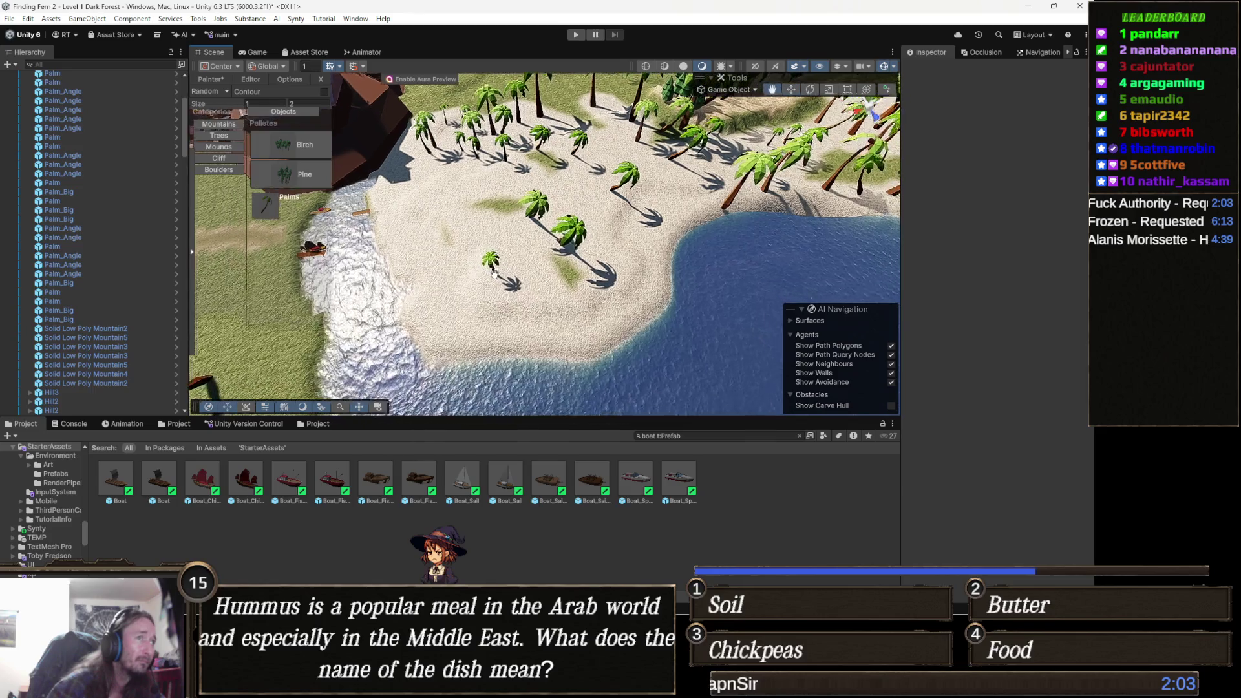
left_click(611, 235)
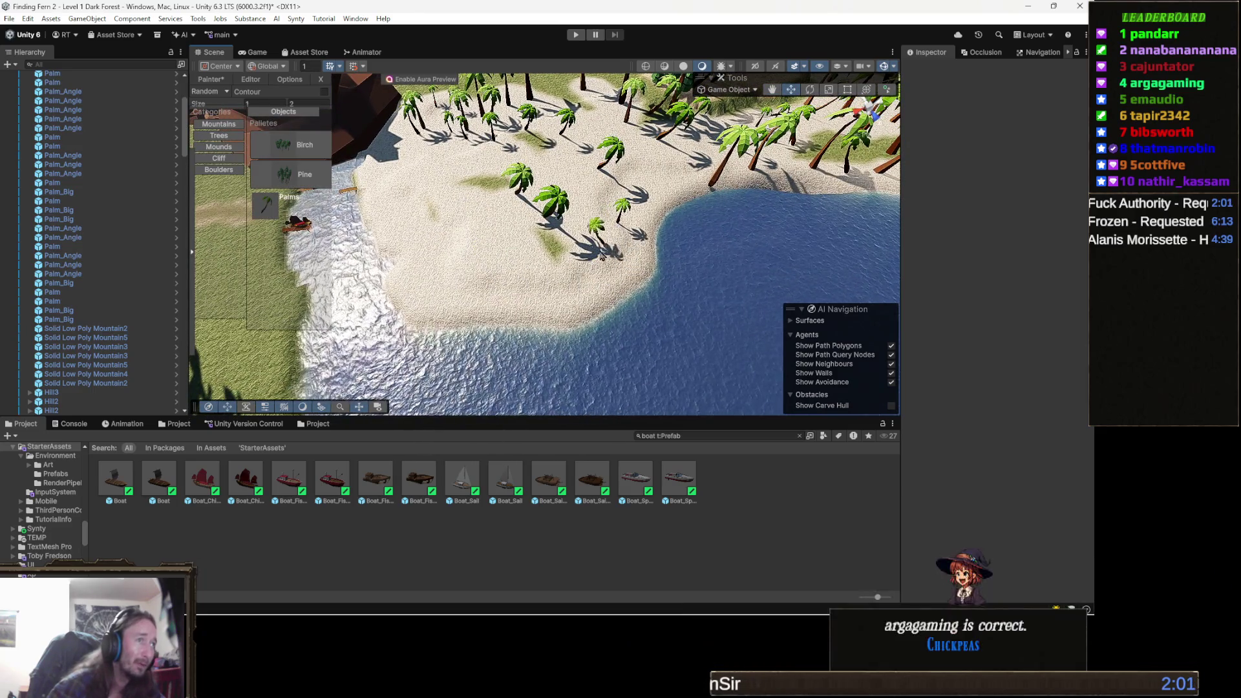
left_click(588, 257)
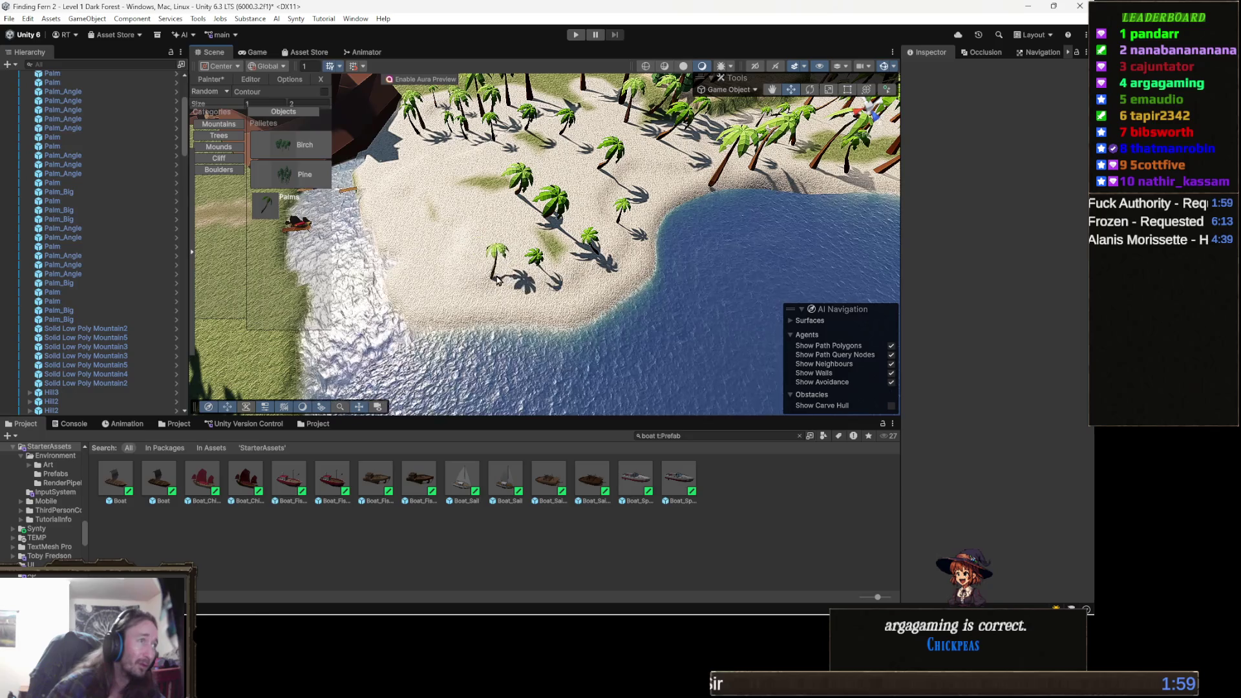
left_click(508, 235)
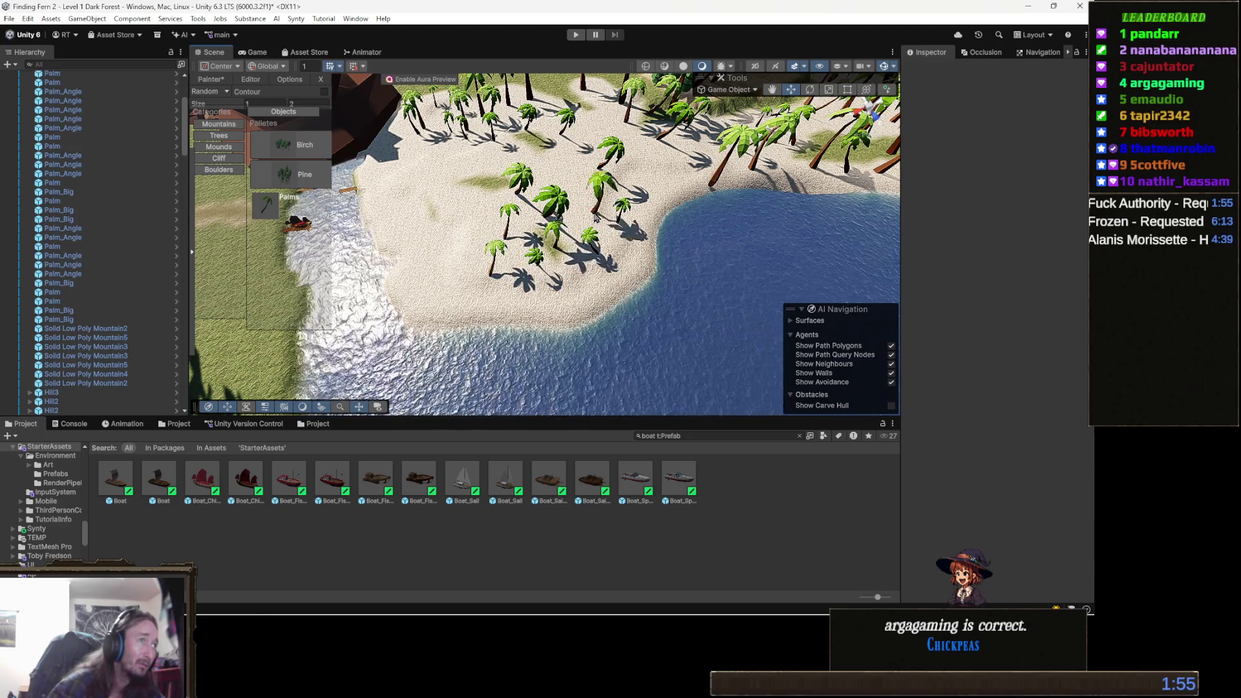
left_click_drag(452, 265, 510, 284)
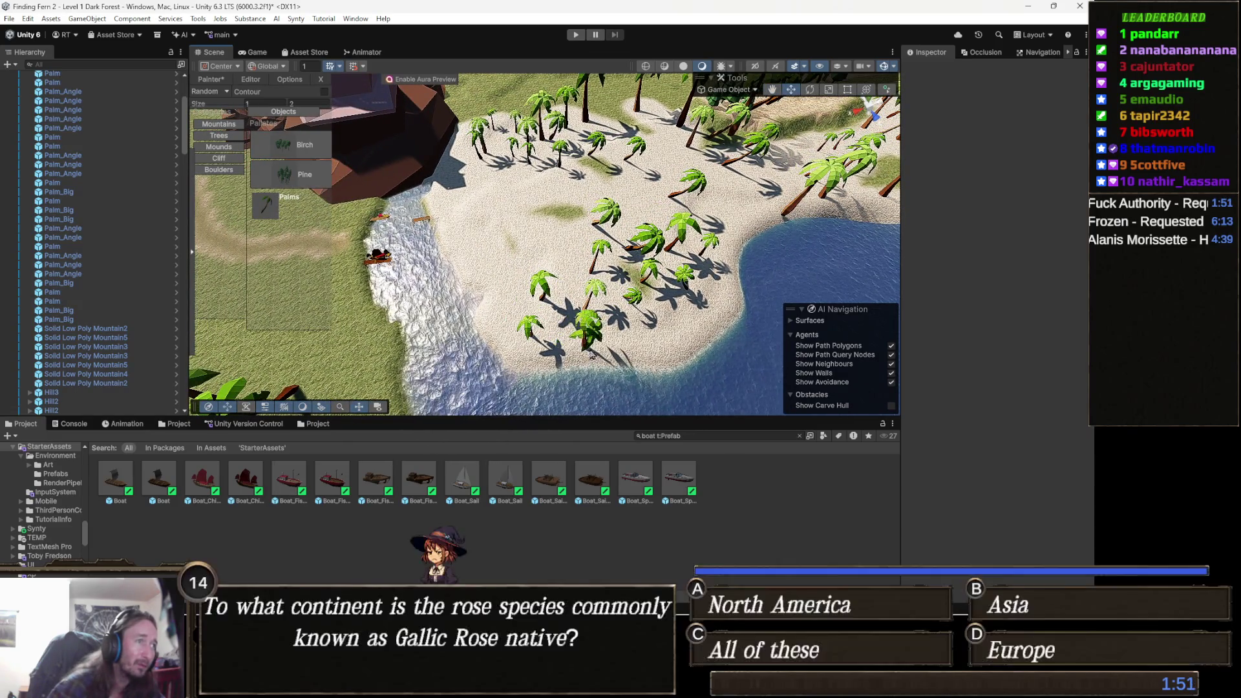
left_click(717, 304)
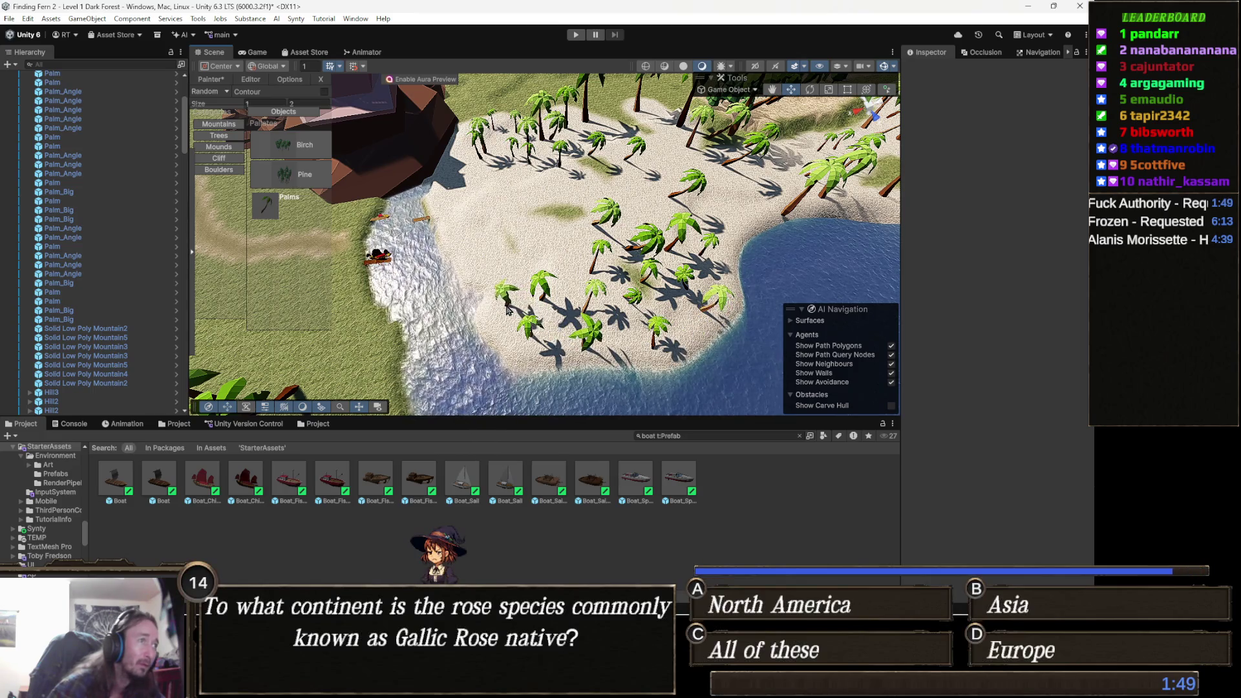
left_click(509, 282)
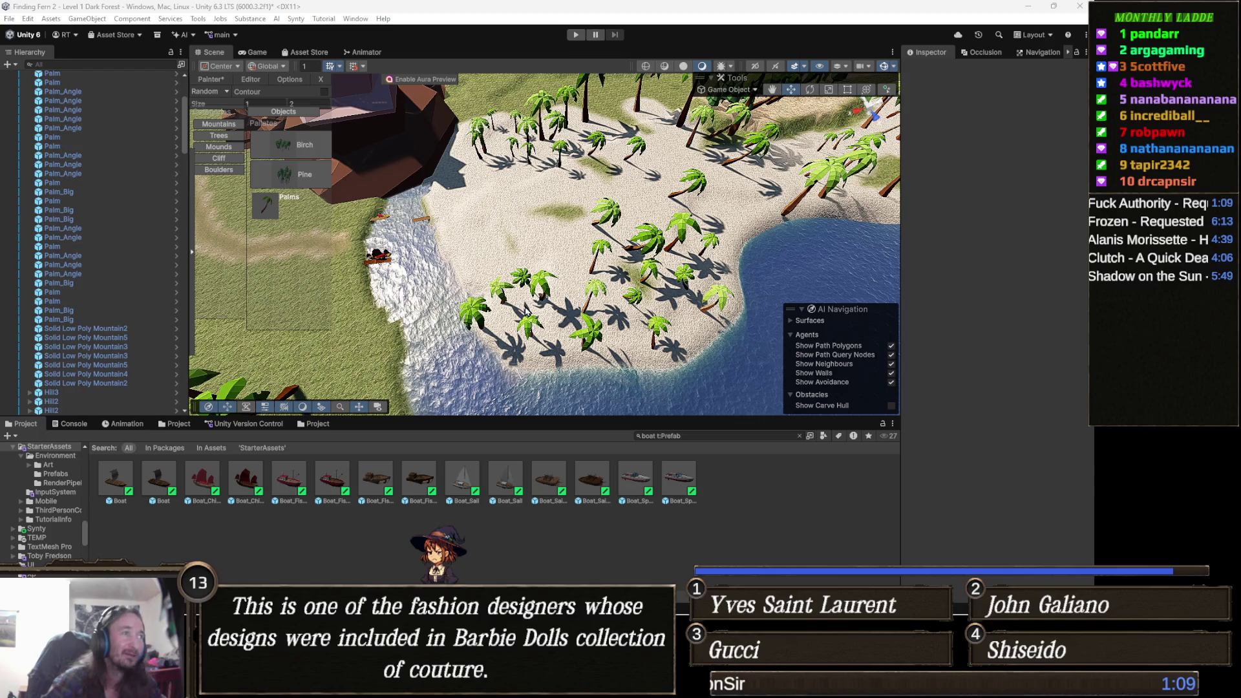
- Undo the last placed palm and drag another palm further up the beach
key("ctrl+z")
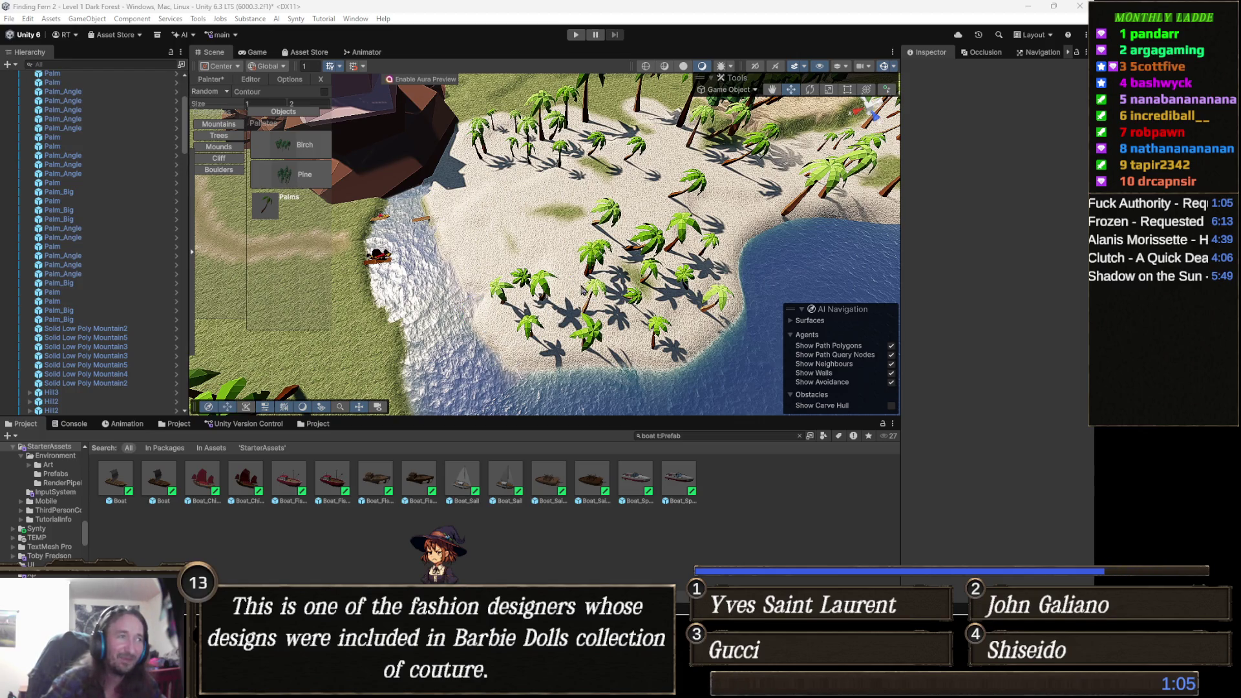
scroll(569, 291, "up", 3)
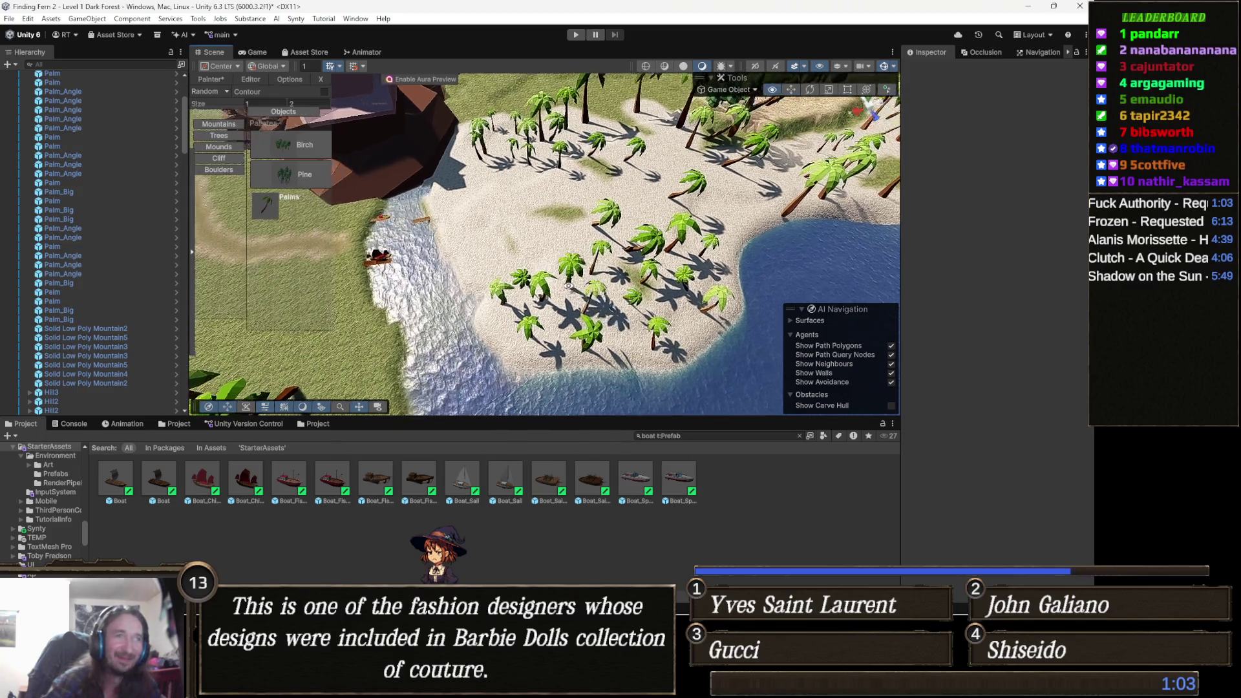
scroll(614, 294, "up", 1)
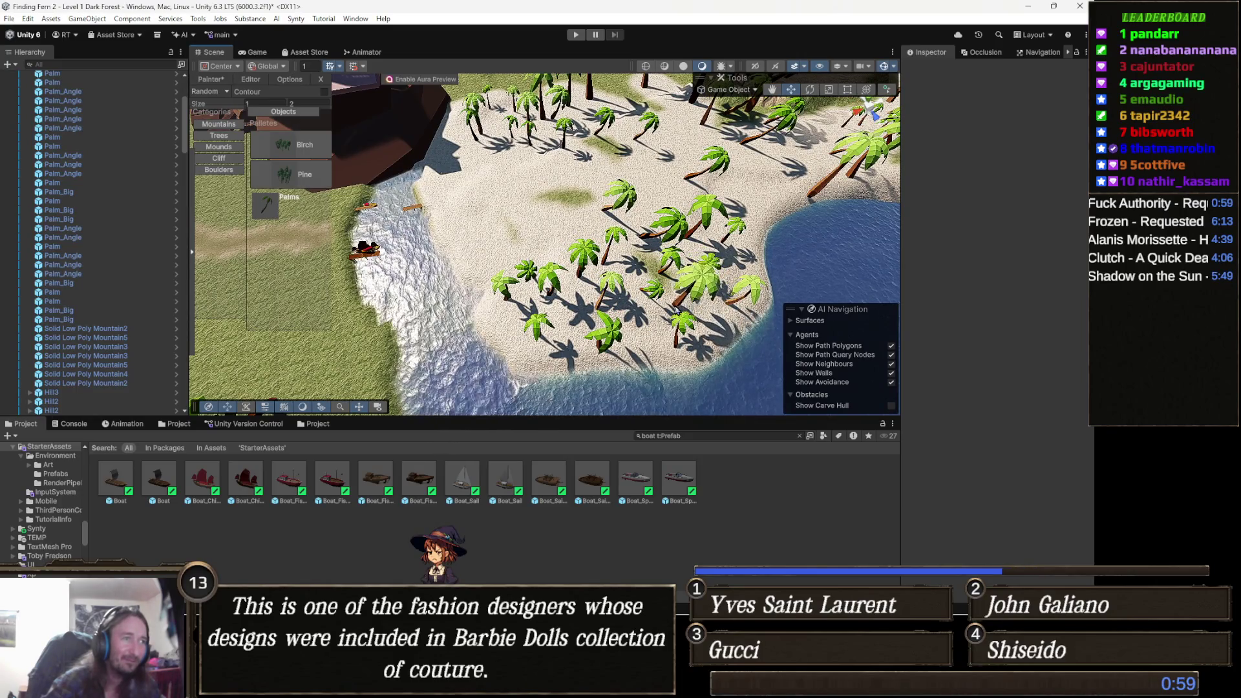
scroll(646, 278, "up", 2)
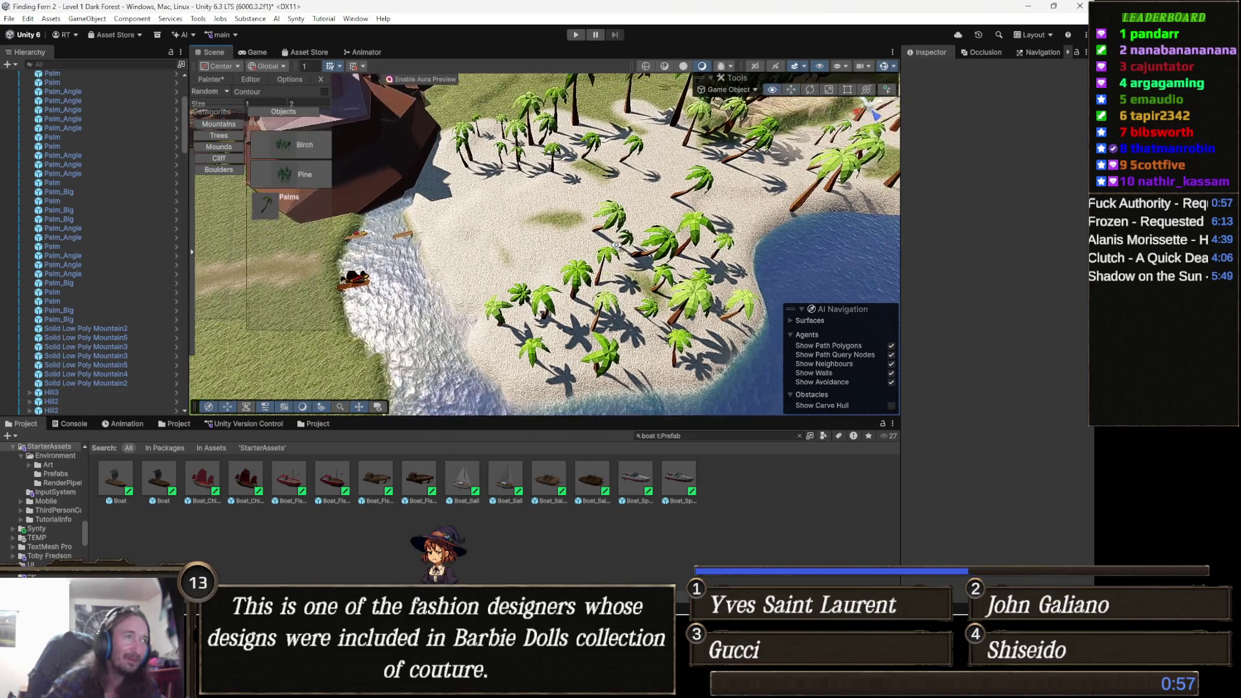
left_click_drag(627, 270, 536, 285)
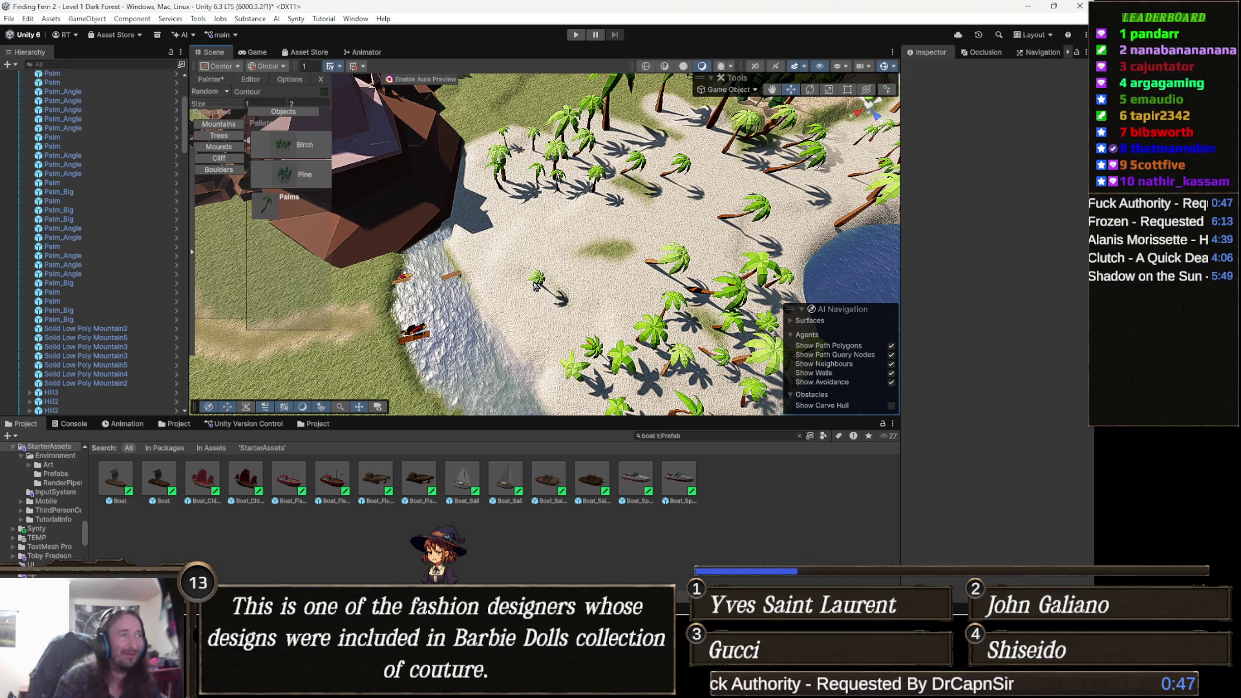
mouse_move(535, 286)
left_mouse_down()
mouse_move(528, 201)
mouse_move(511, 202)
mouse_move(711, 239)
mouse_move(756, 200)
mouse_move(689, 148)
mouse_move(660, 147)
left_mouse_up()
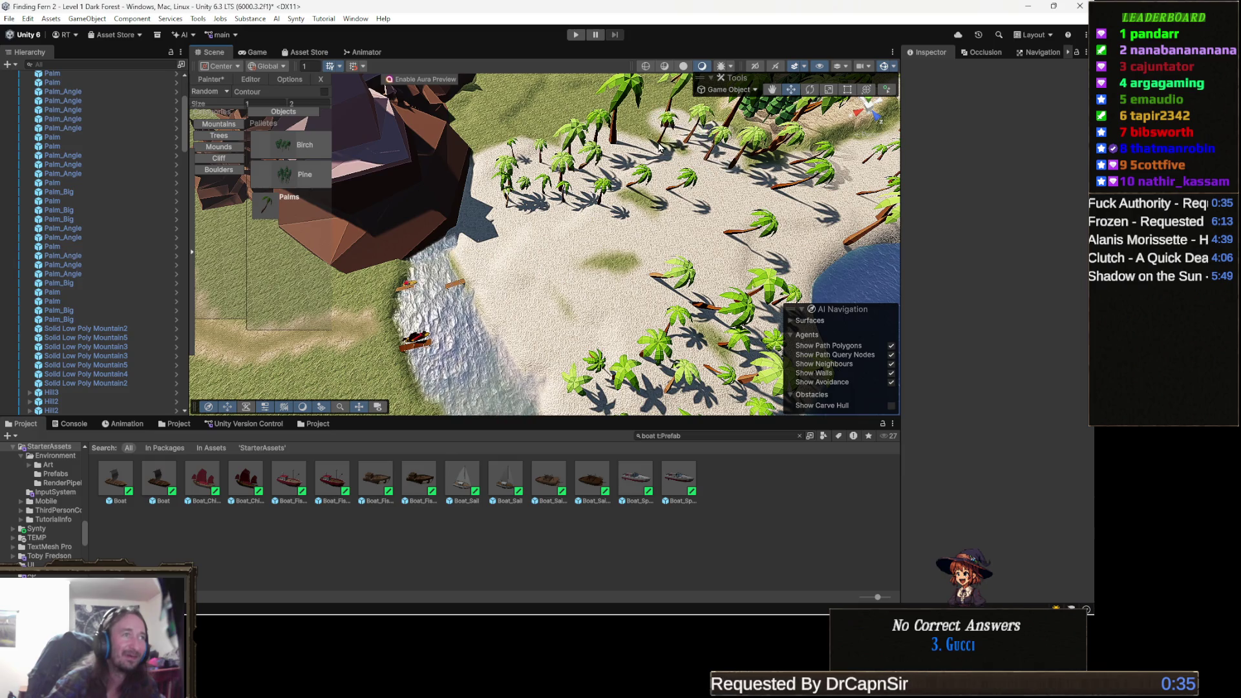
- Close the Object Painter overlay
mouse_move(653, 213)
left_mouse_down()
mouse_move(687, 172)
mouse_move(664, 180)
left_mouse_up()
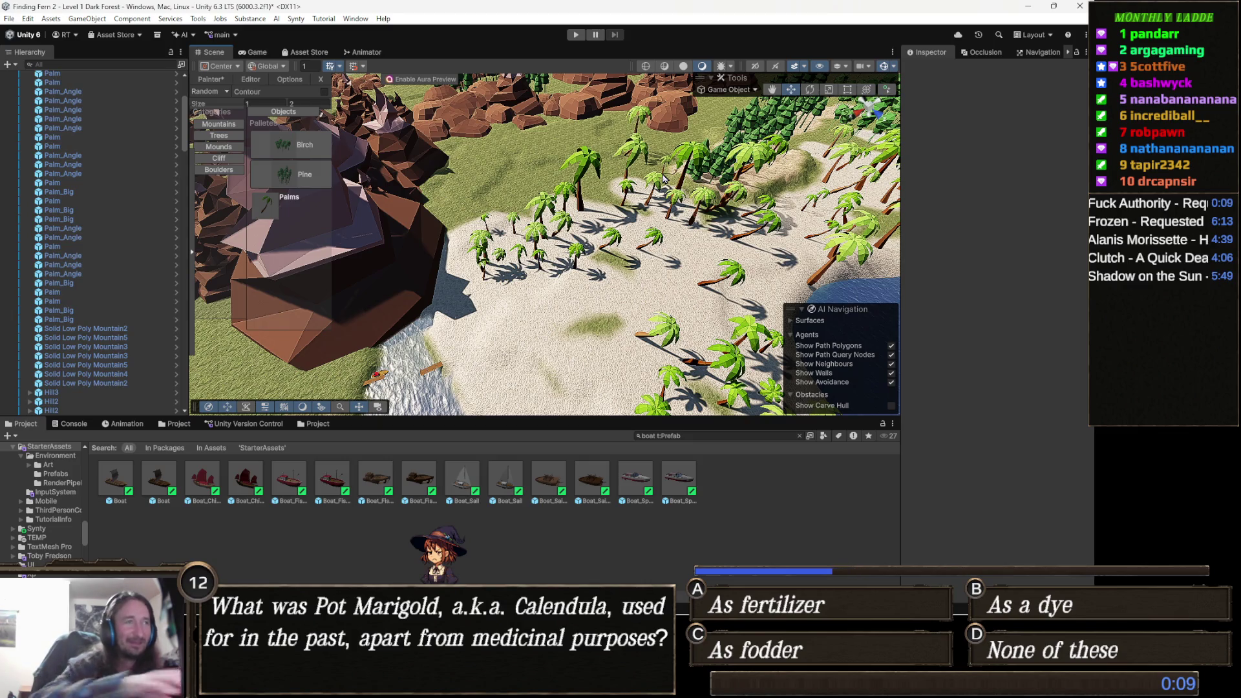
mouse_move(540, 318)
left_mouse_down()
mouse_move(539, 276)
mouse_move(495, 283)
left_mouse_up()
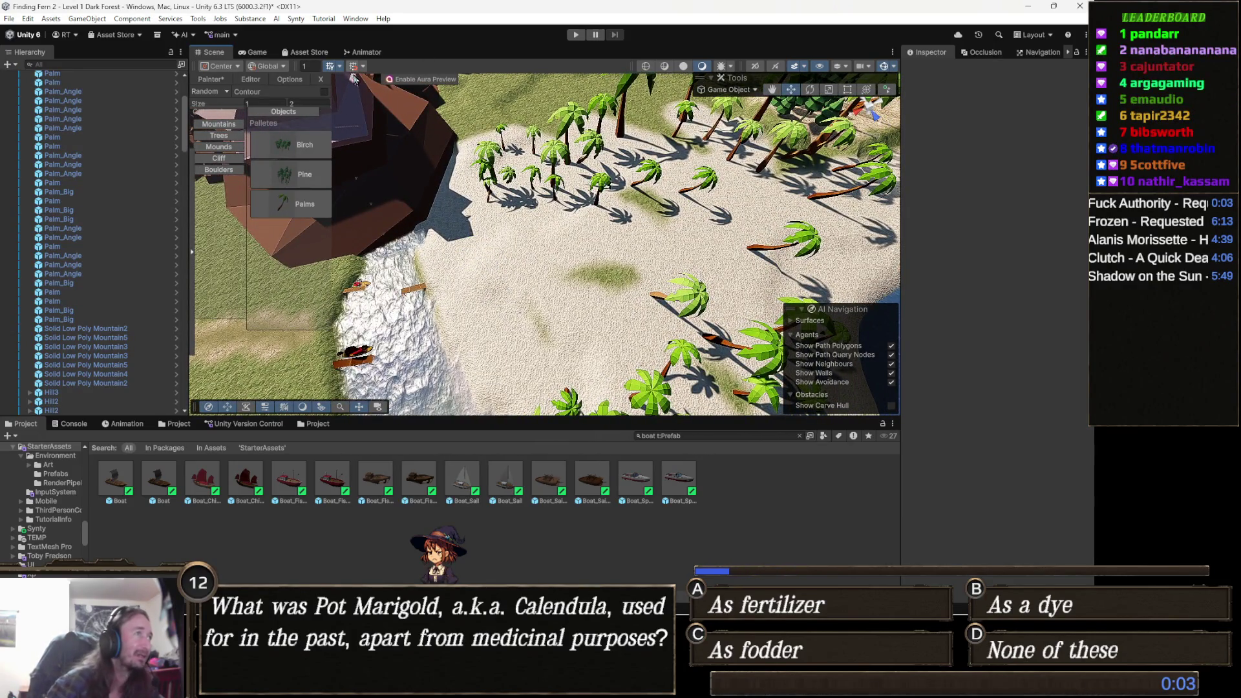
left_click(320, 79)
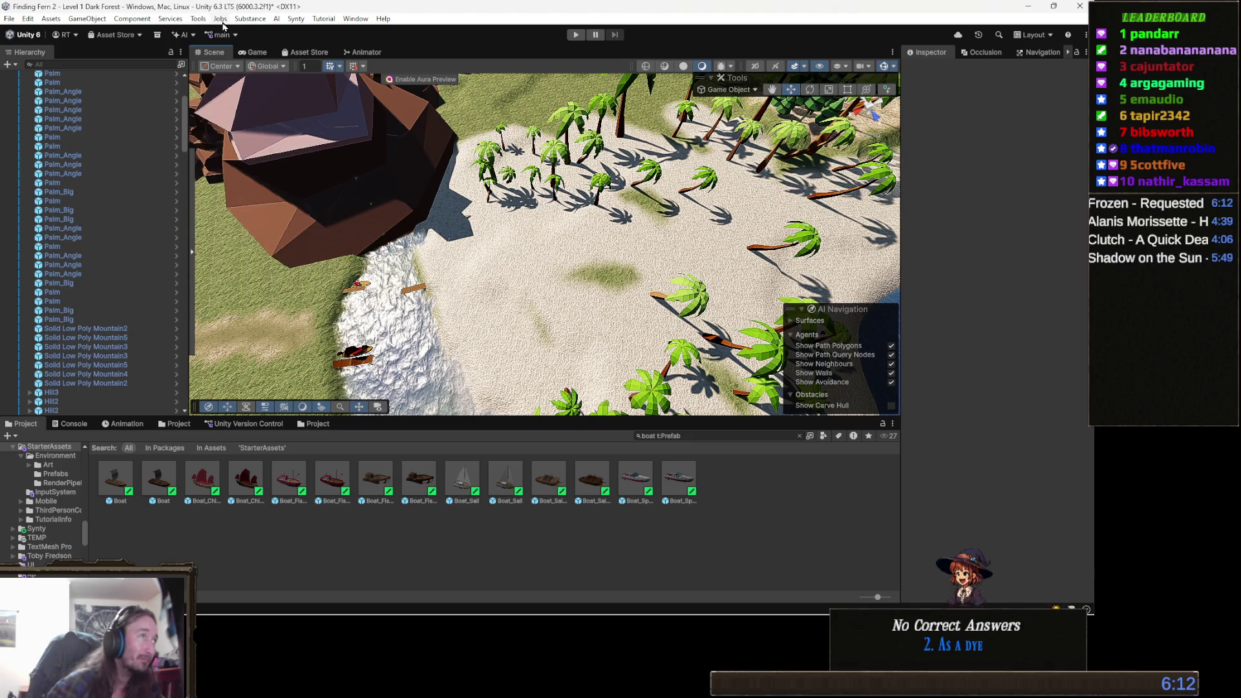
- Open Path Painter II and select the terrain, showing brush size 3.4 and embankment 6.8
left_click(1068, 52)
left_click(1070, 55)
left_click(1034, 54)
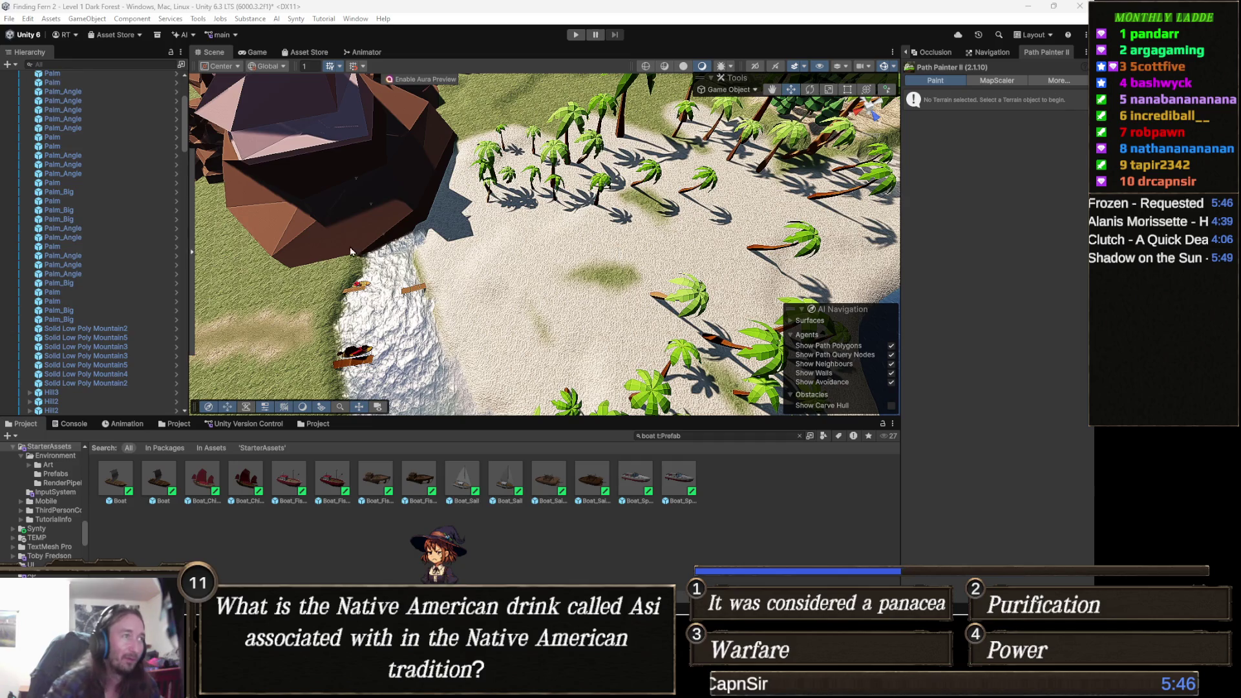
left_click_drag(544, 283, 485, 304)
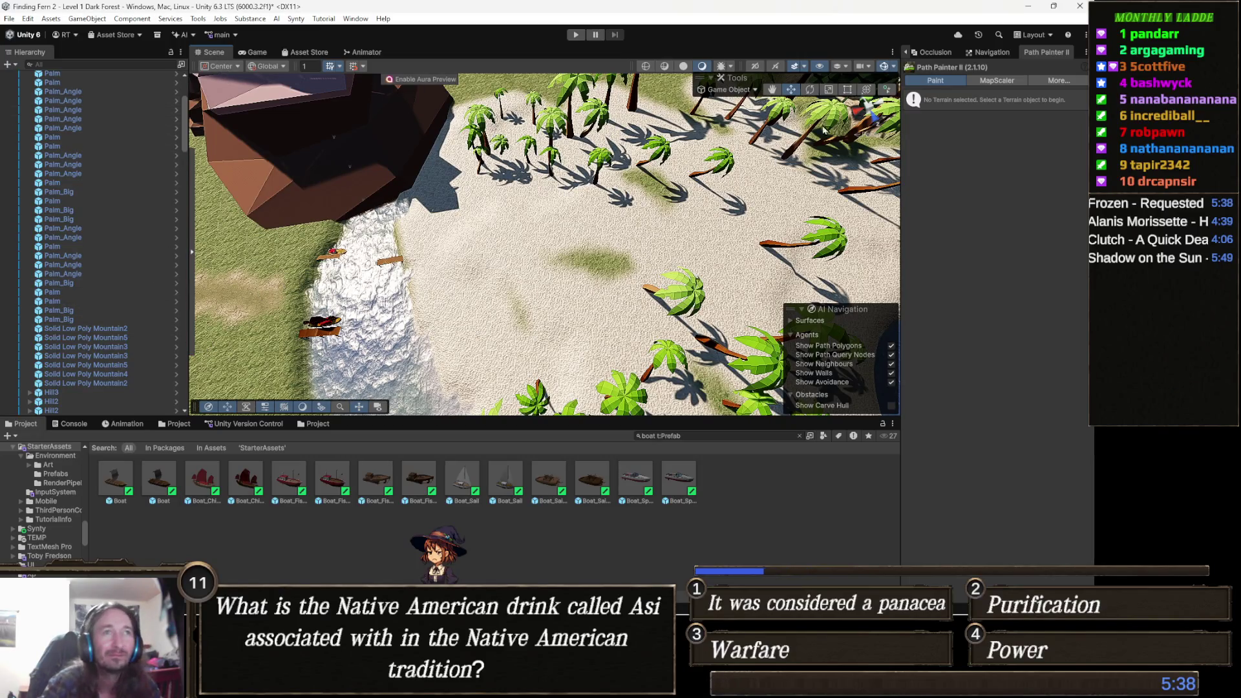
left_click(524, 339)
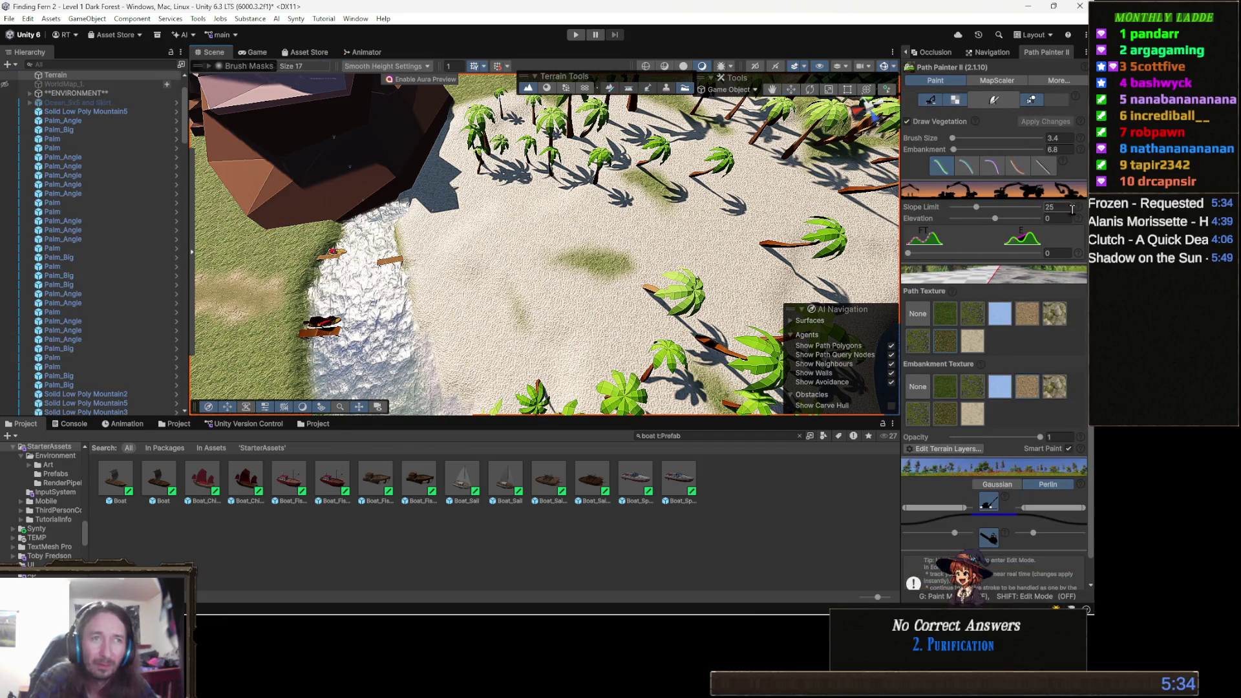
- Set Slope Limit to 0 and brush a grass stroke across the beach sand
mouse_move(977, 207)
left_mouse_down()
mouse_move(944, 208)
mouse_move(952, 220)
left_mouse_up()
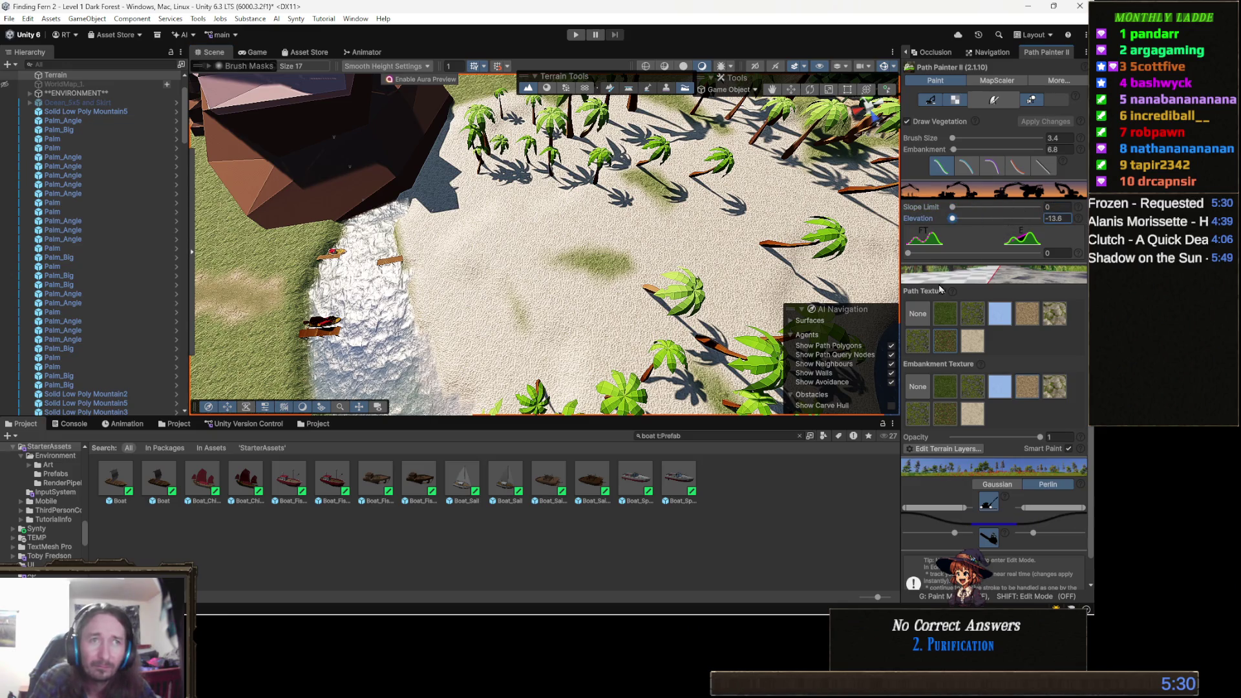
mouse_move(927, 293)
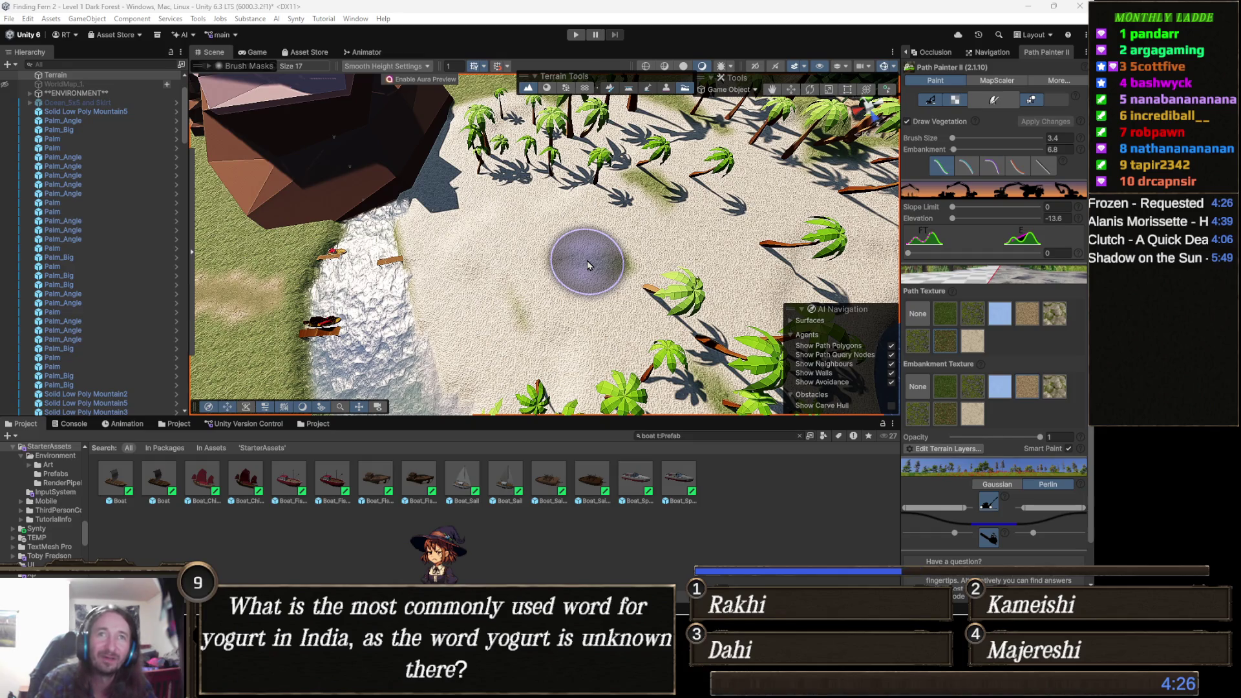
mouse_move(589, 265)
left_mouse_down()
mouse_move(698, 256)
mouse_move(593, 276)
mouse_move(508, 271)
mouse_move(503, 237)
mouse_move(498, 252)
mouse_move(410, 250)
left_mouse_up()
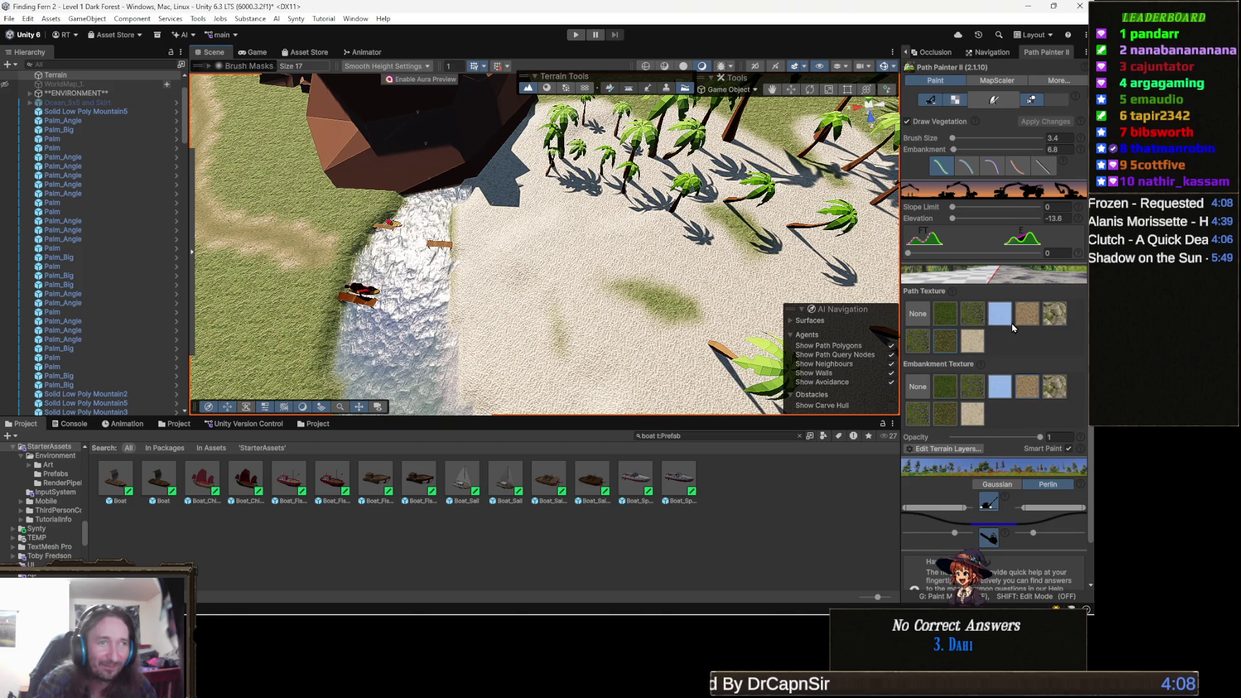
mouse_move(402, 243)
left_mouse_down()
mouse_move(413, 219)
mouse_move(288, 206)
mouse_move(423, 276)
mouse_move(703, 197)
mouse_move(761, 249)
left_mouse_up()
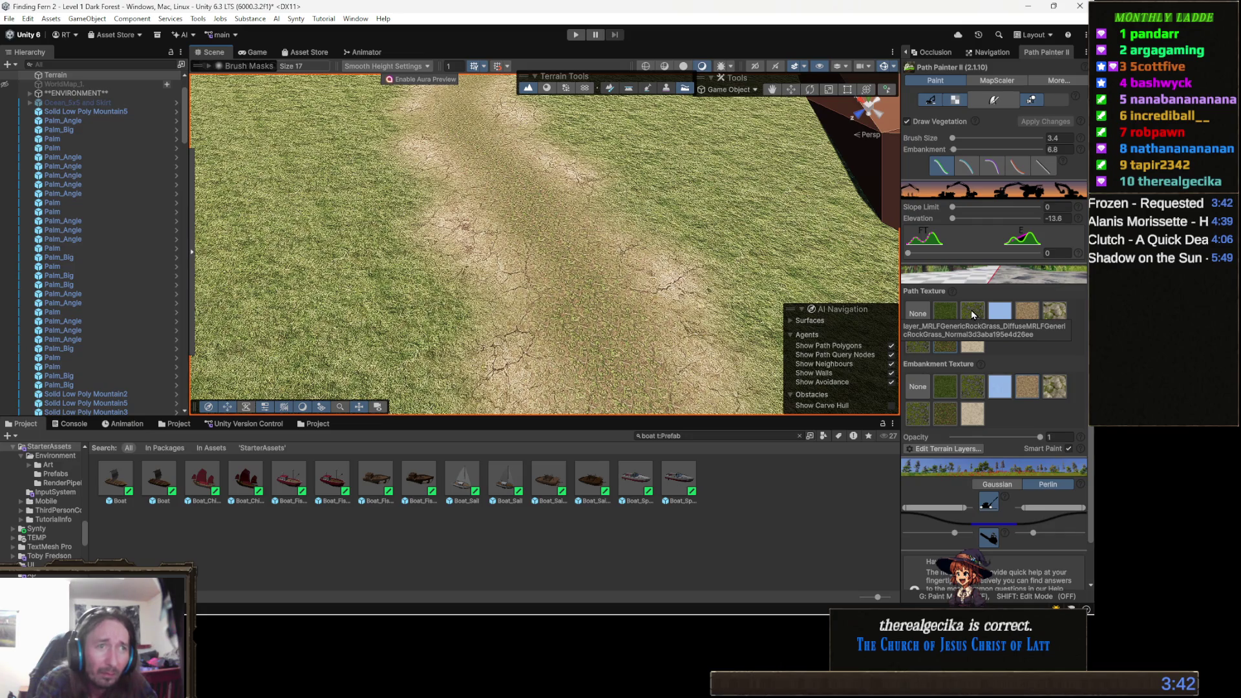
left_click(973, 315)
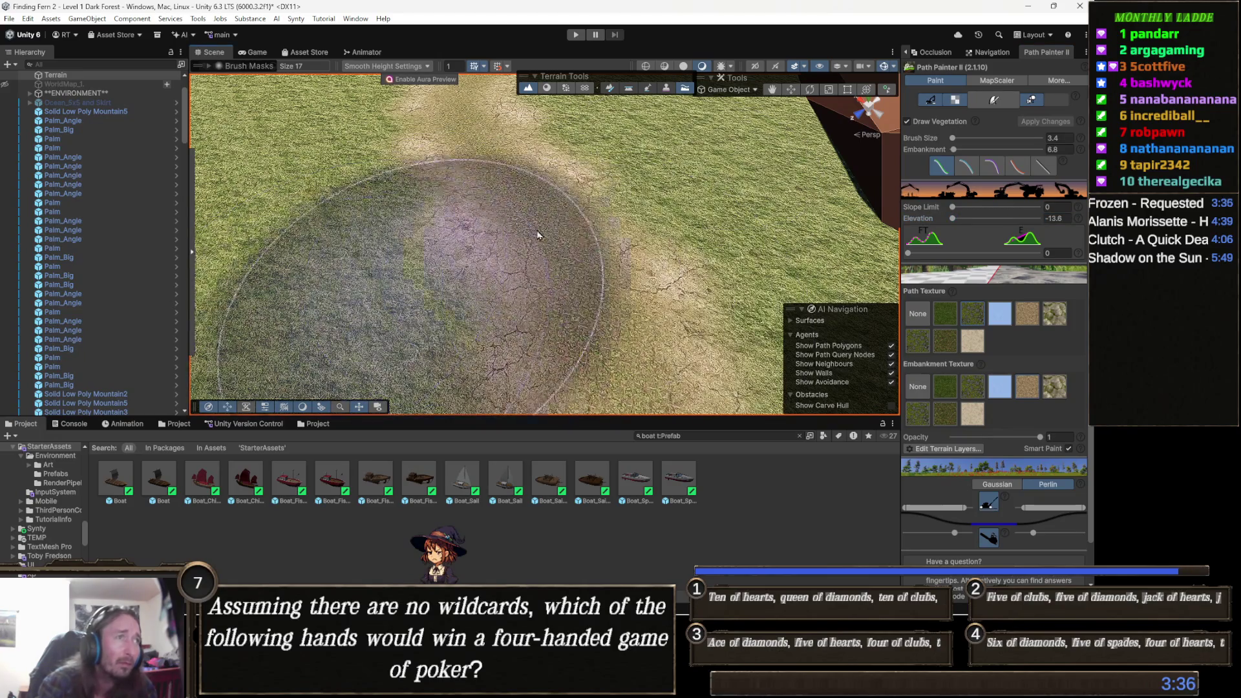
mouse_move(642, 243)
left_mouse_down()
mouse_move(612, 304)
mouse_move(656, 322)
left_mouse_up()
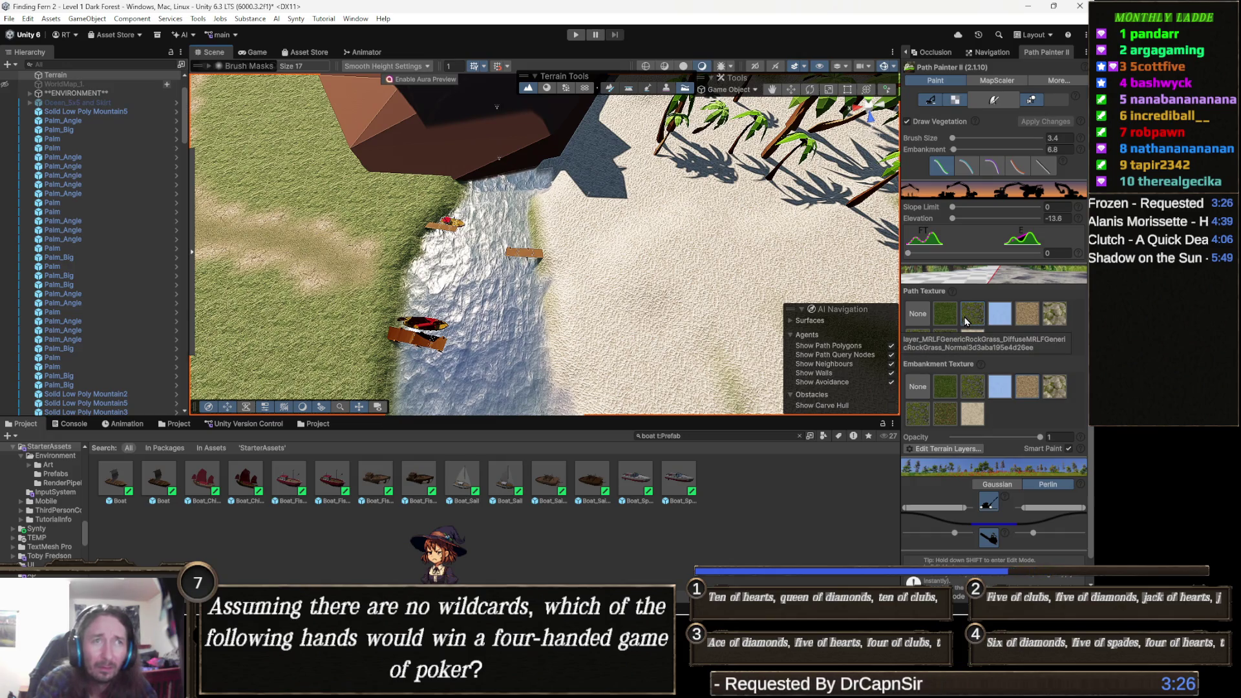
left_click(1068, 208)
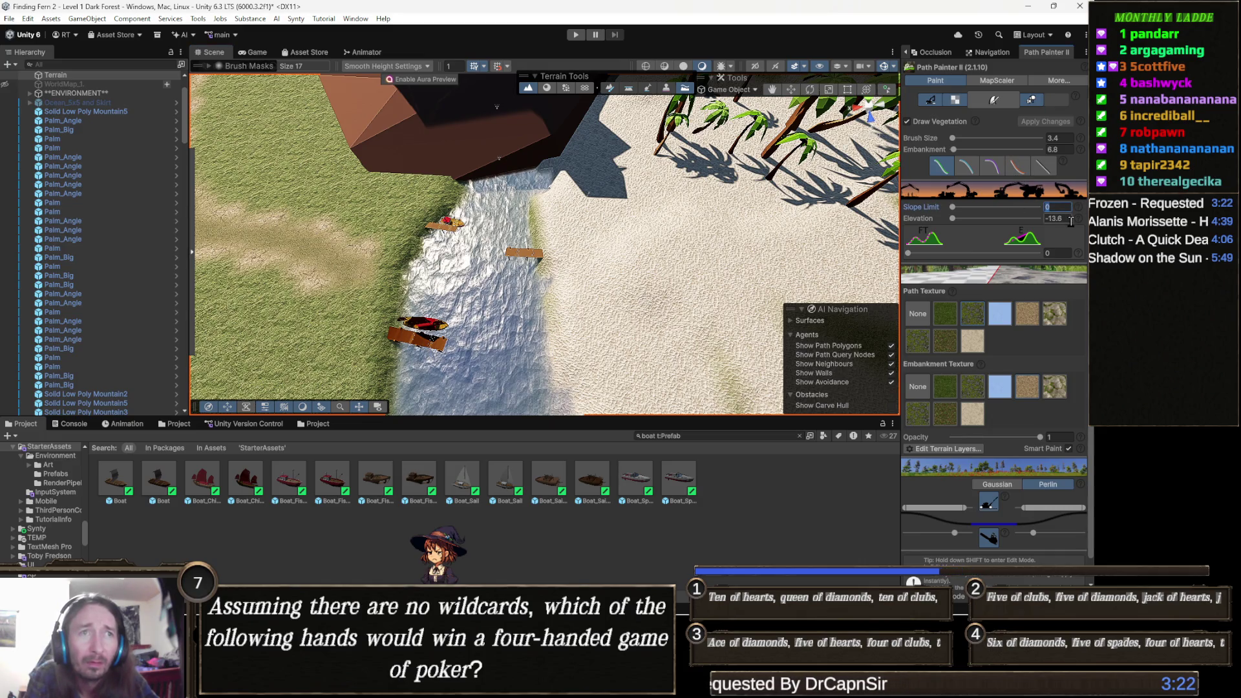
- Set the Path Painter II slope limit to 2 and the path elevation to 4
type("2")
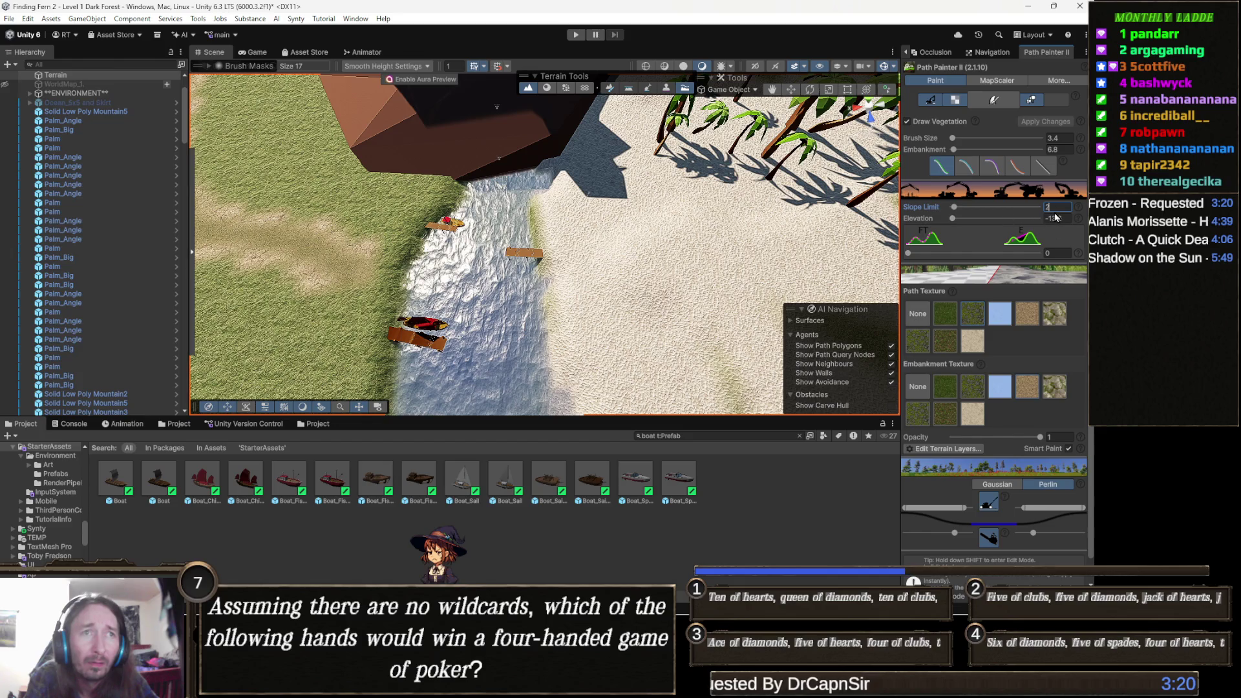
key("Return")
left_click(1060, 217)
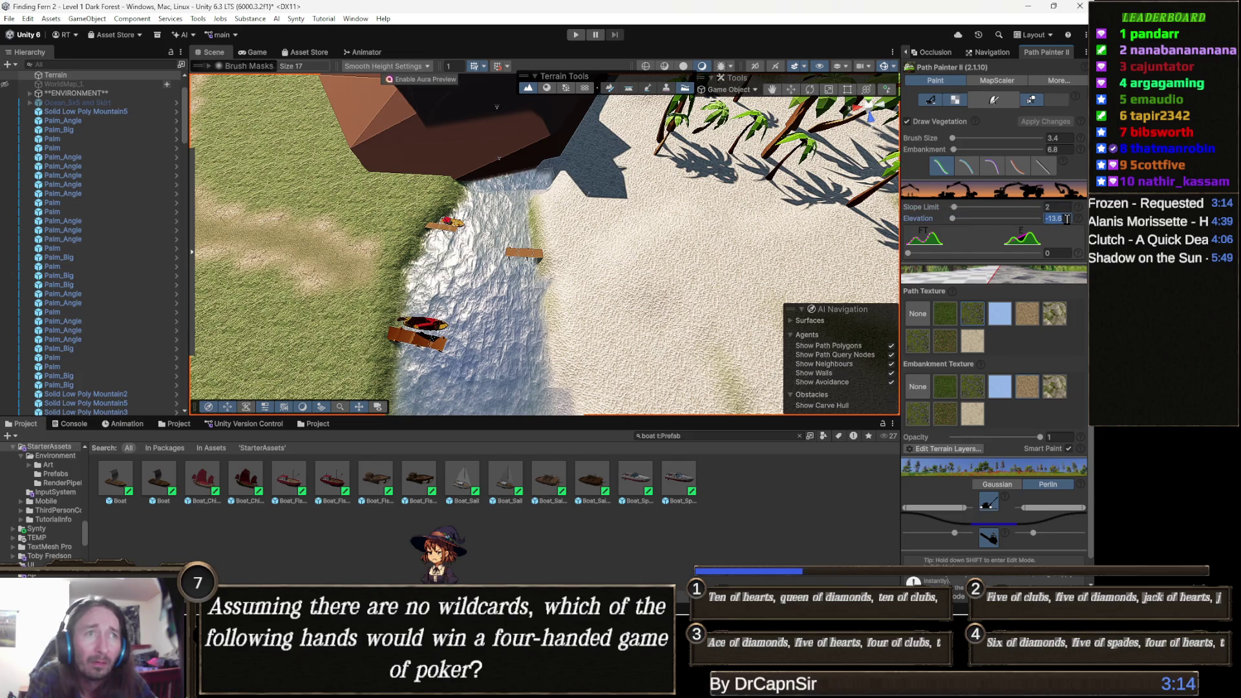
type("4")
key("Tab")
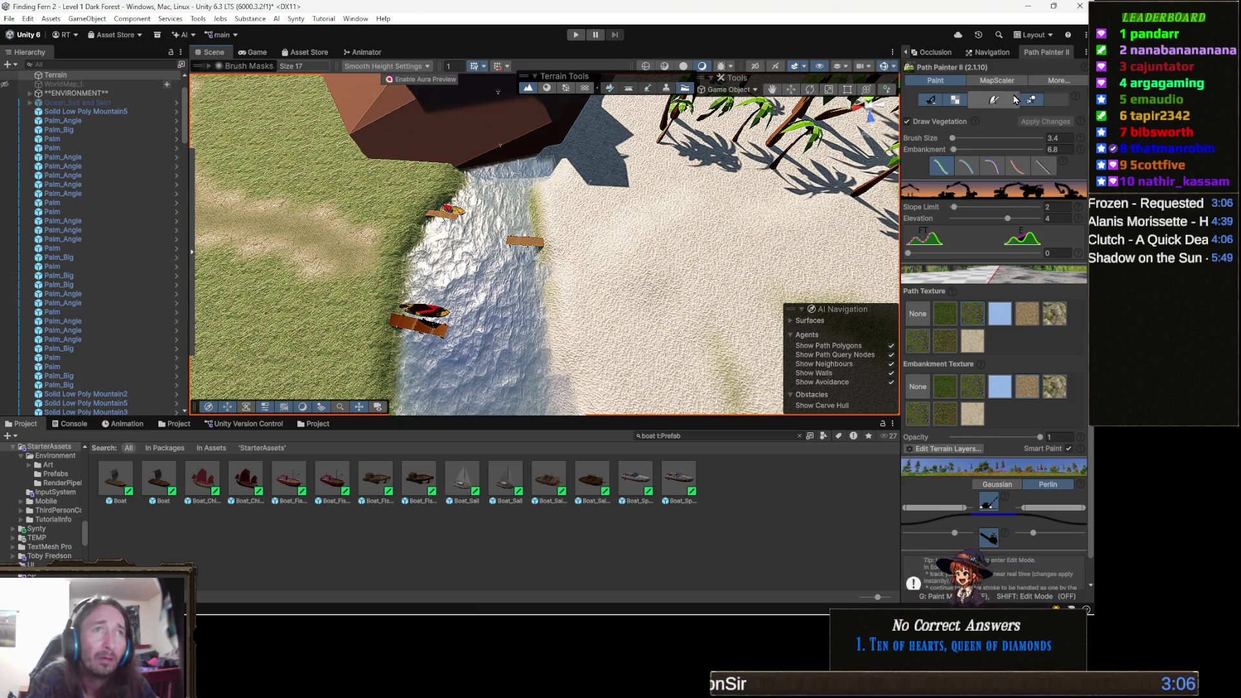
- Enable path painting, raise elevation to 5, and paint a mound on the sand beside the dock
left_click(993, 102)
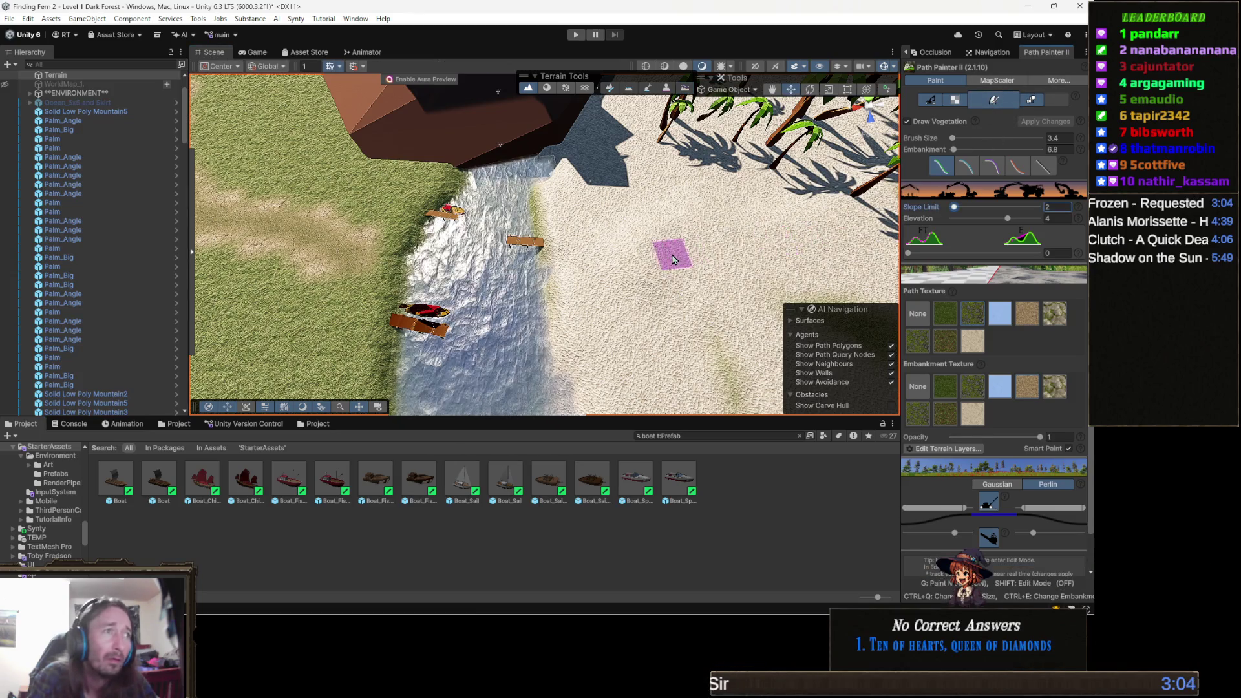
left_click(1057, 218)
type("5")
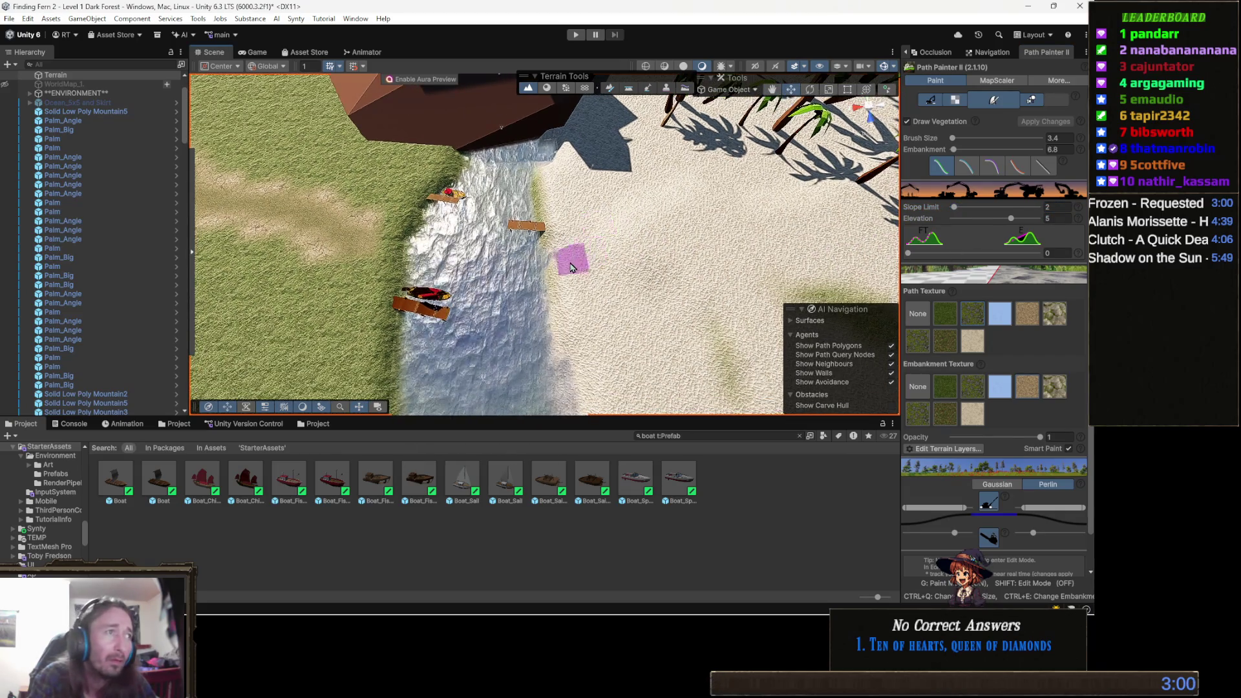
left_click(566, 236)
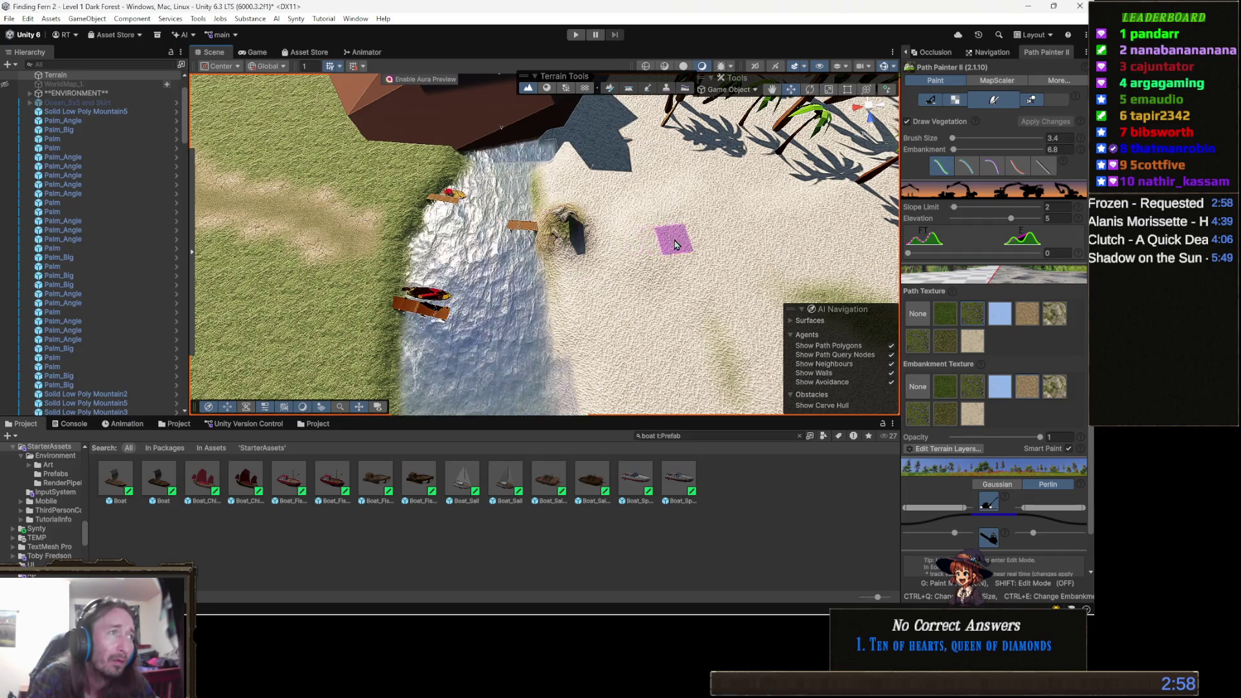
- Turn path painting off and orbit the view across the dock, sand plateau and boats
scroll(673, 219, "up", 5)
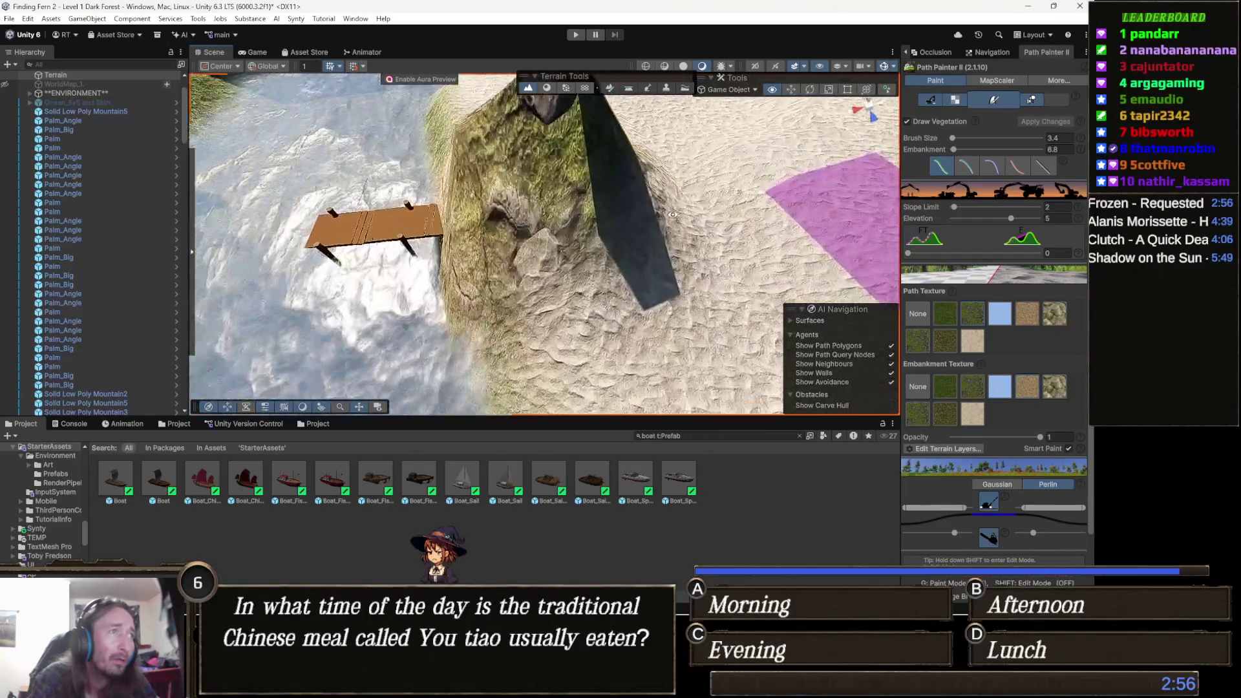
scroll(672, 214, "down", 5)
left_click_drag(677, 225, 976, 93)
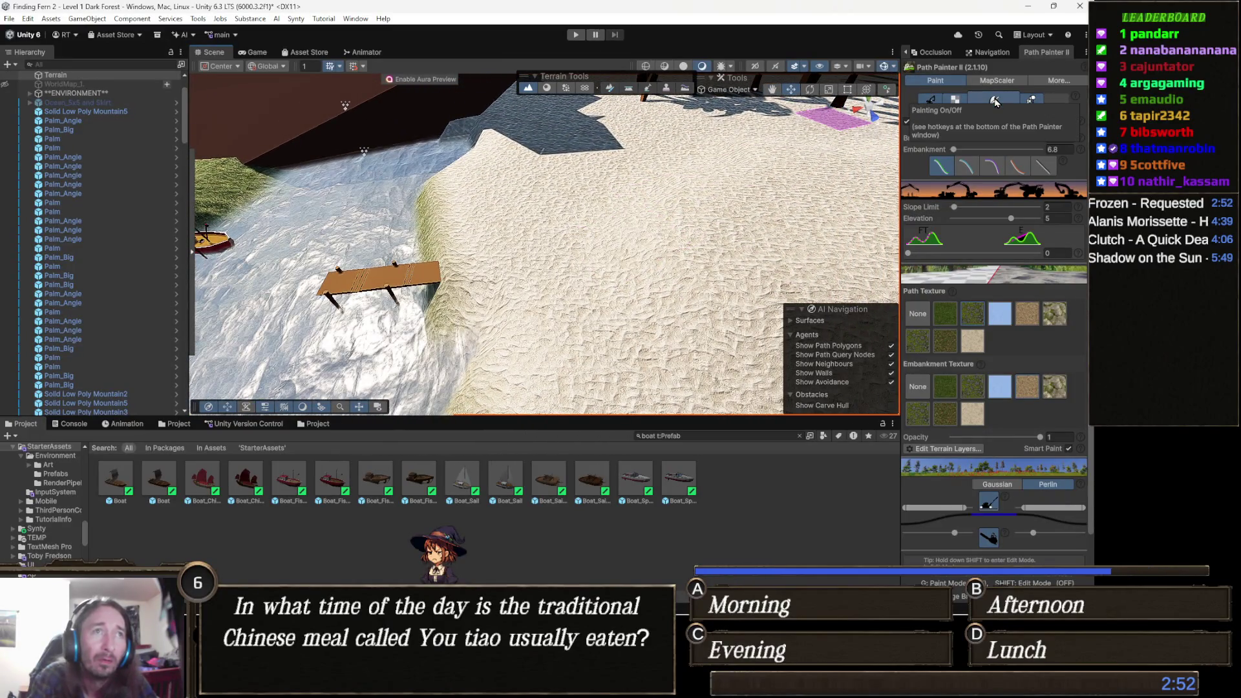
left_click(995, 102)
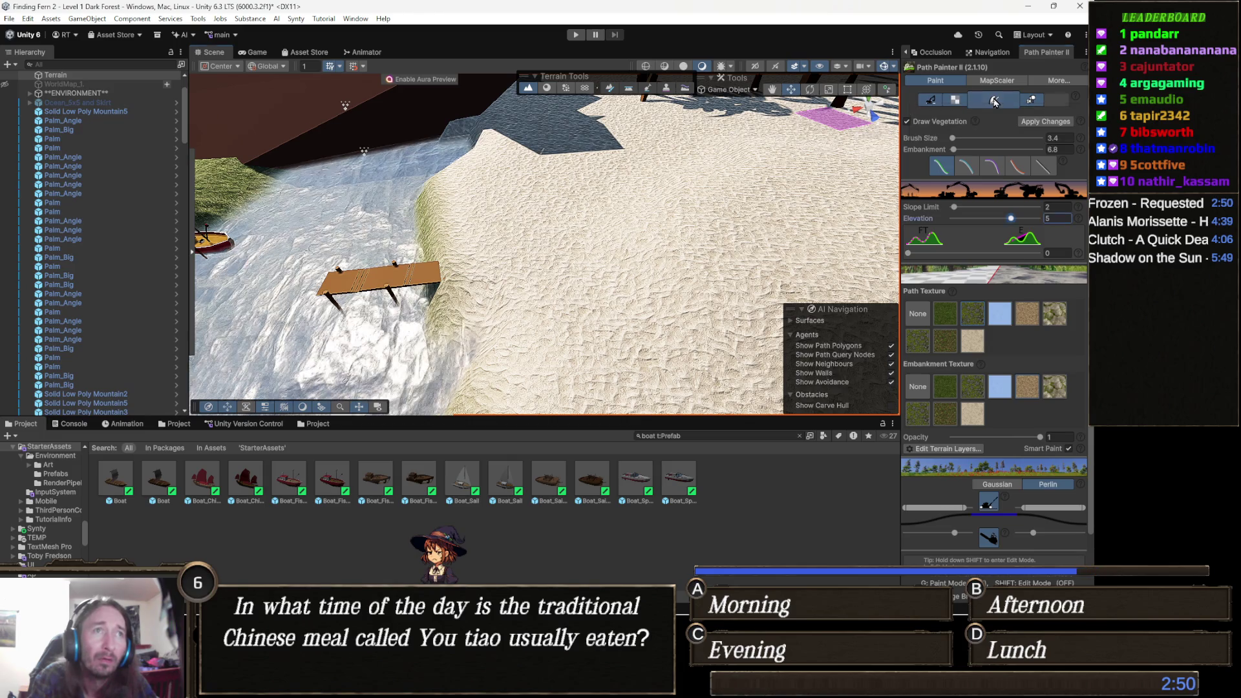
mouse_move(599, 285)
left_mouse_down()
mouse_move(577, 296)
mouse_move(657, 267)
mouse_move(622, 252)
left_mouse_up()
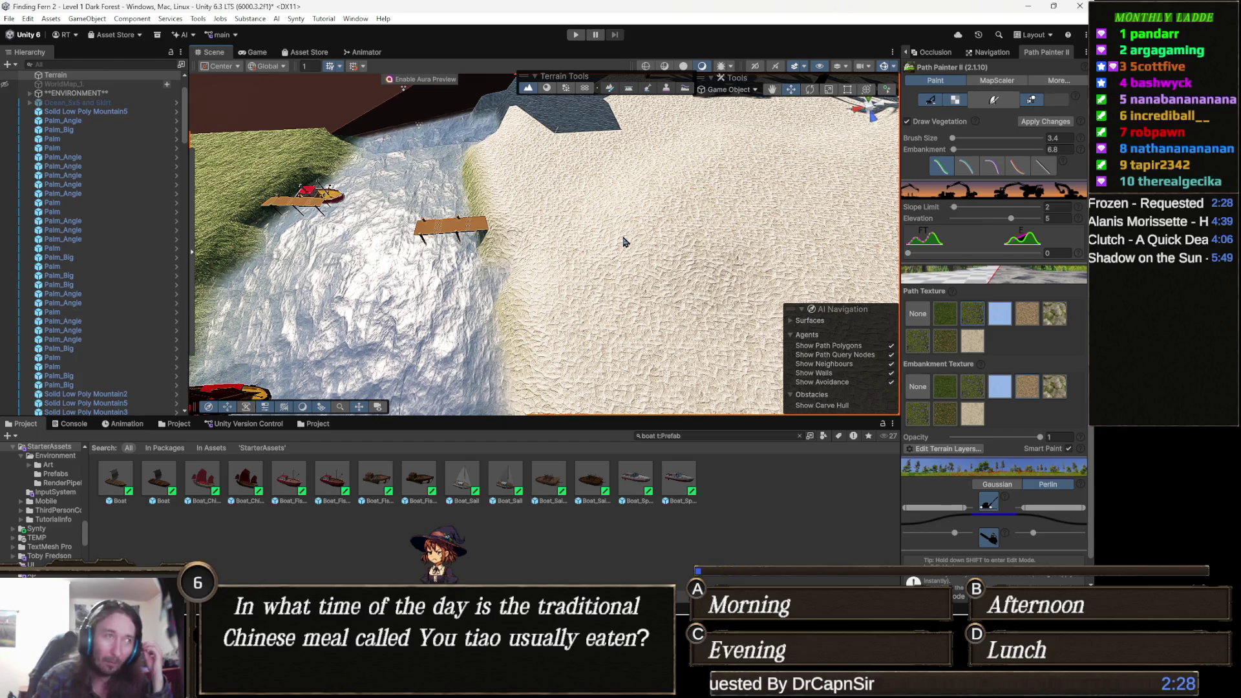
left_click_drag(667, 234, 707, 220)
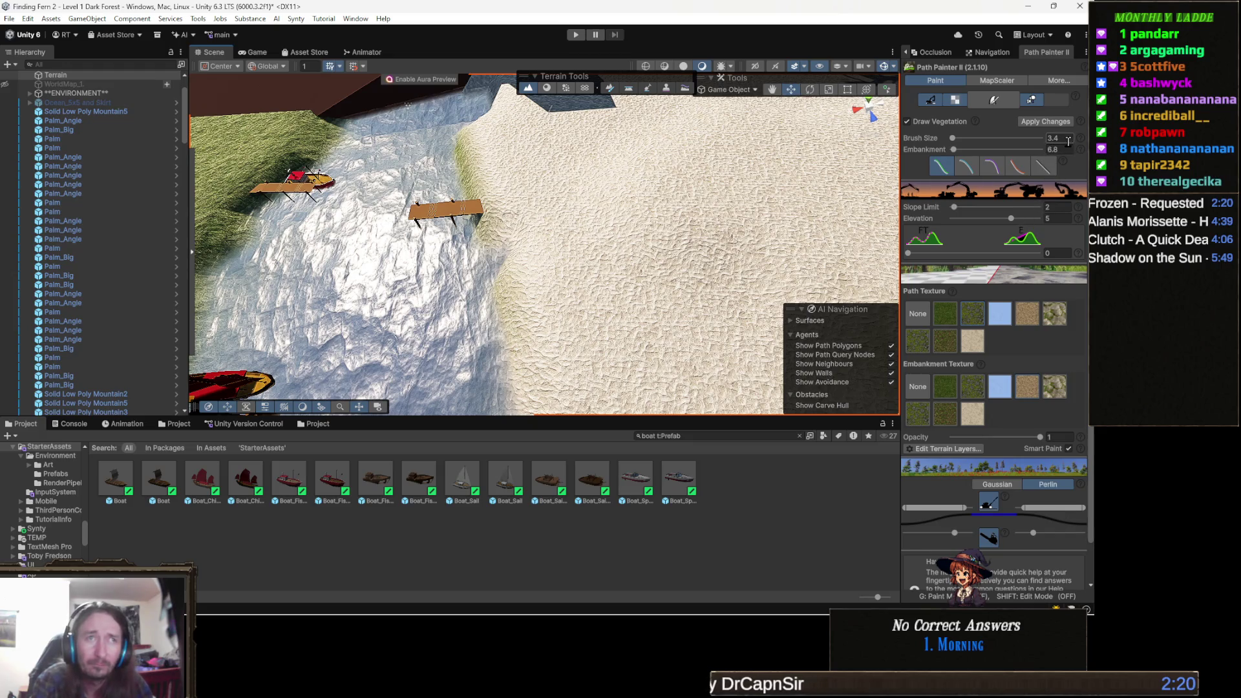
left_click_drag(715, 172, 687, 193)
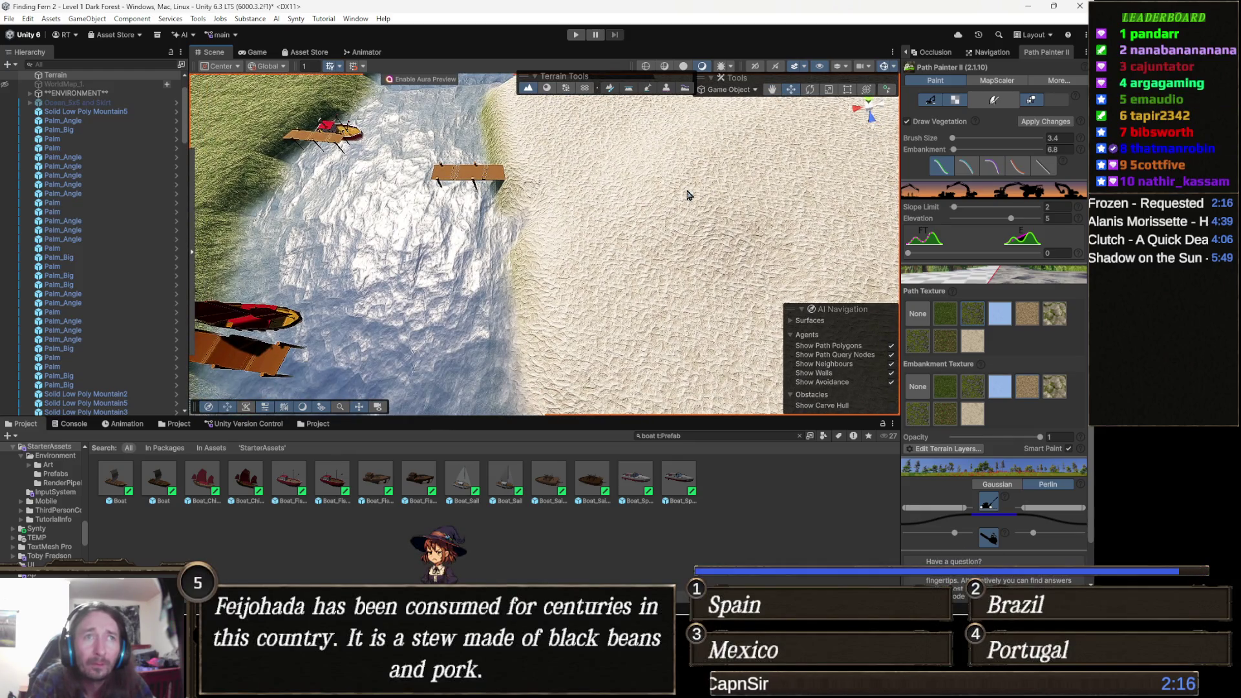
- Paint a trial rocky mound at the shore by the dock, inspect it, then undo it
left_click(993, 101)
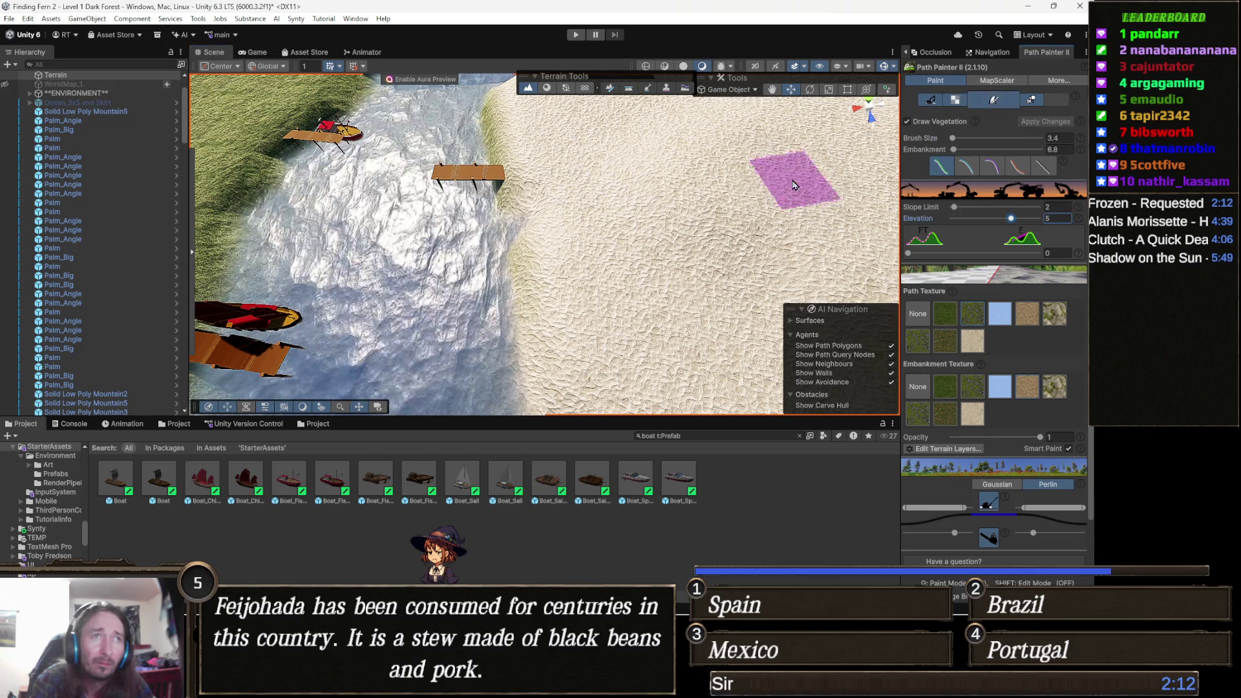
left_click(542, 189)
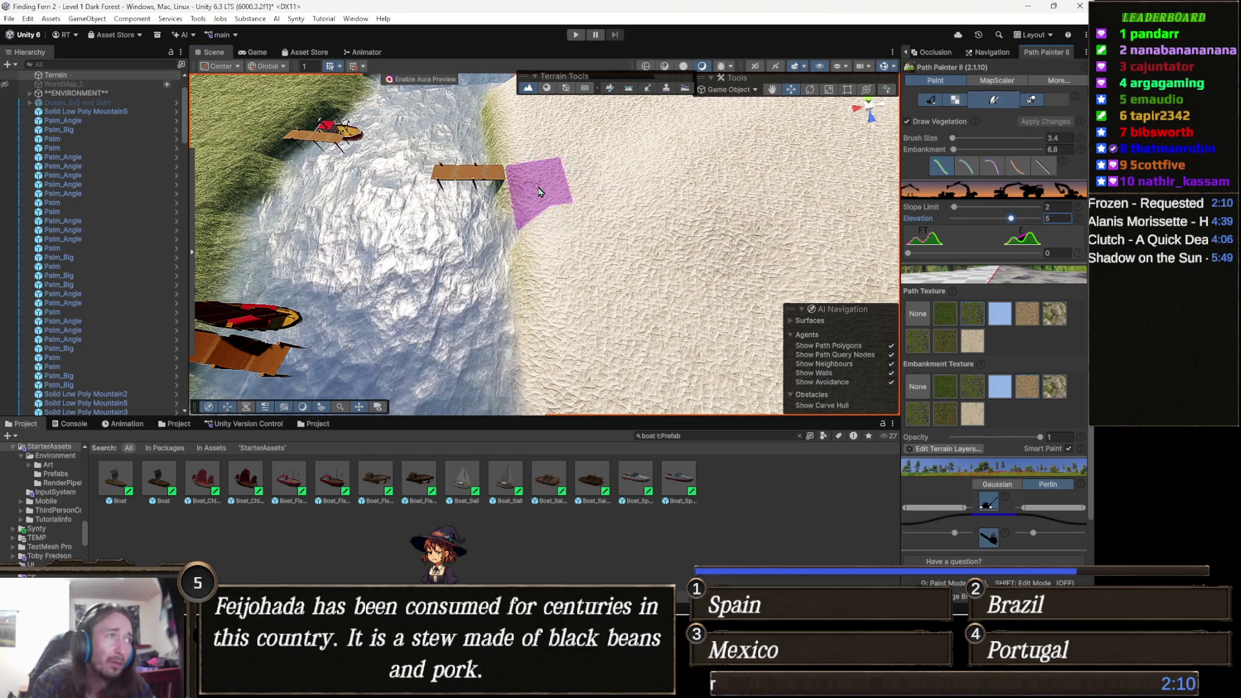
left_click_drag(539, 190, 639, 242)
key("ctrl+z")
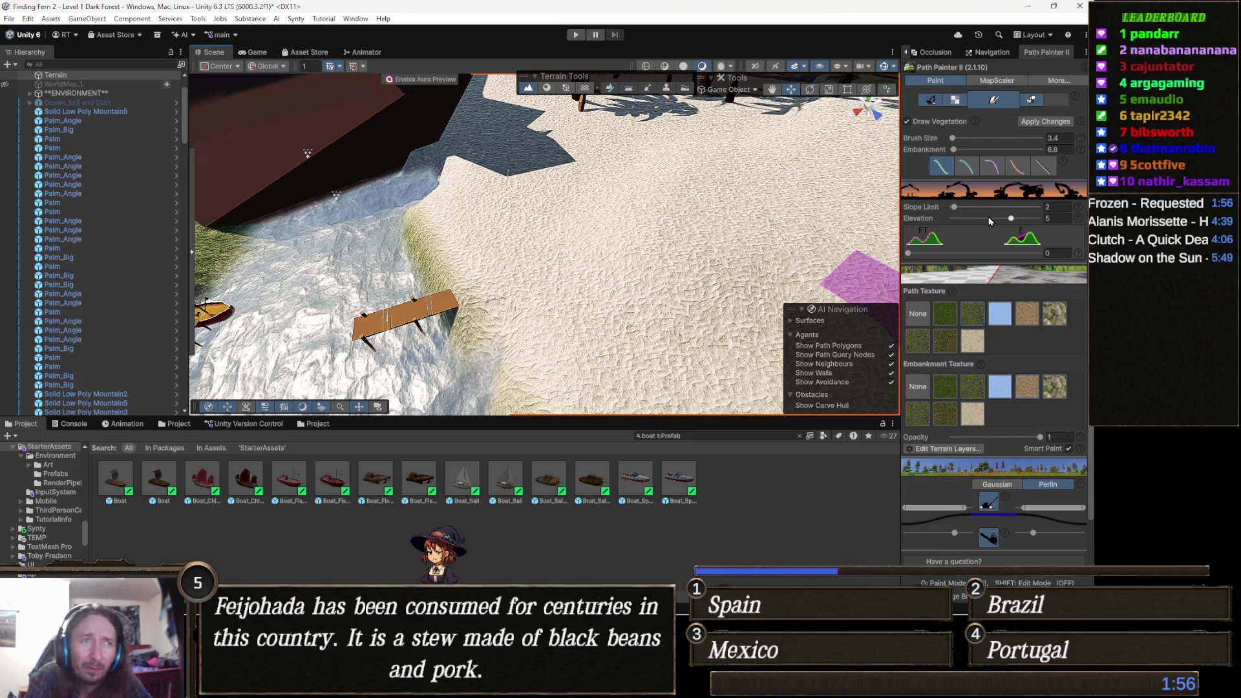
- Set the Path Painter II path elevation to 0
left_click_drag(1006, 225, 981, 242)
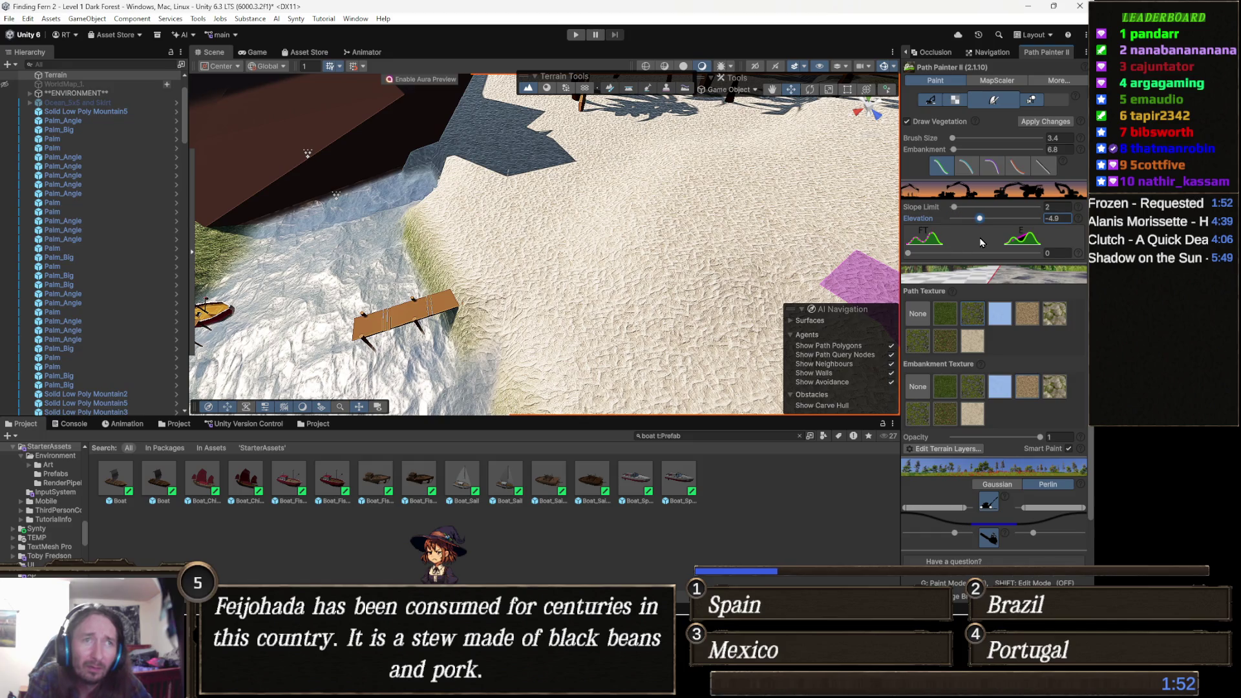
type("0")
key("Return")
left_click(1066, 206)
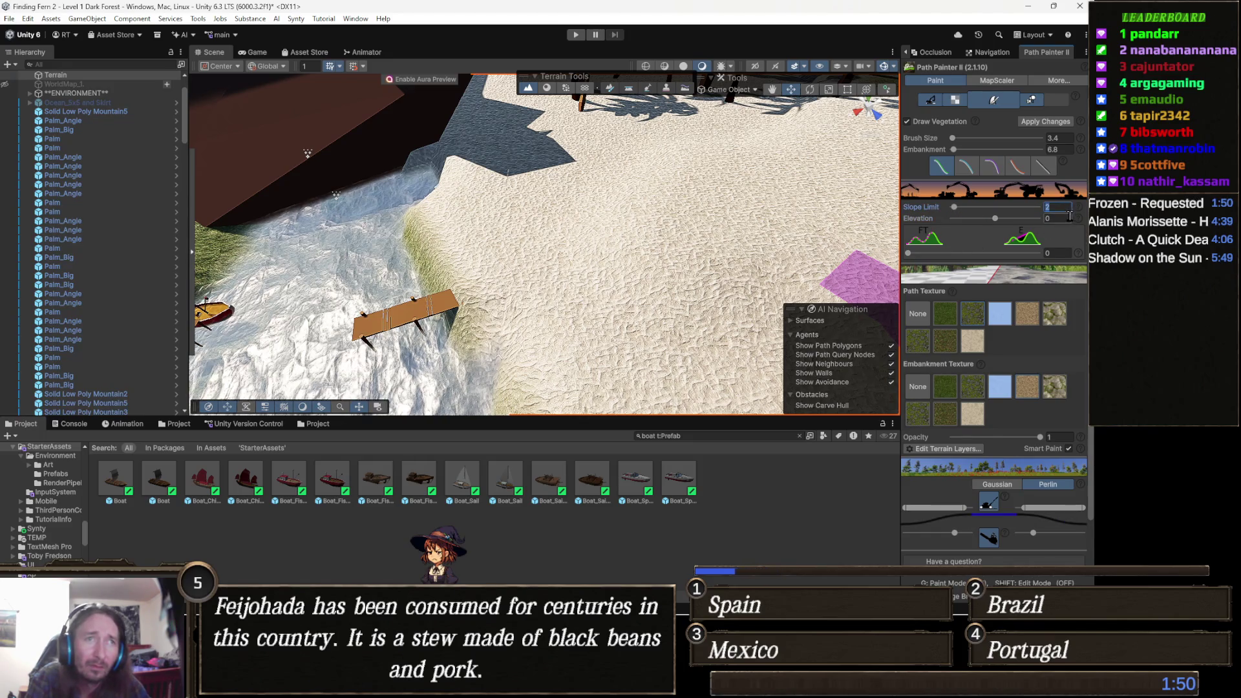
- Paint a trial path out from the dock end, check it from below, then undo it
left_click(495, 292)
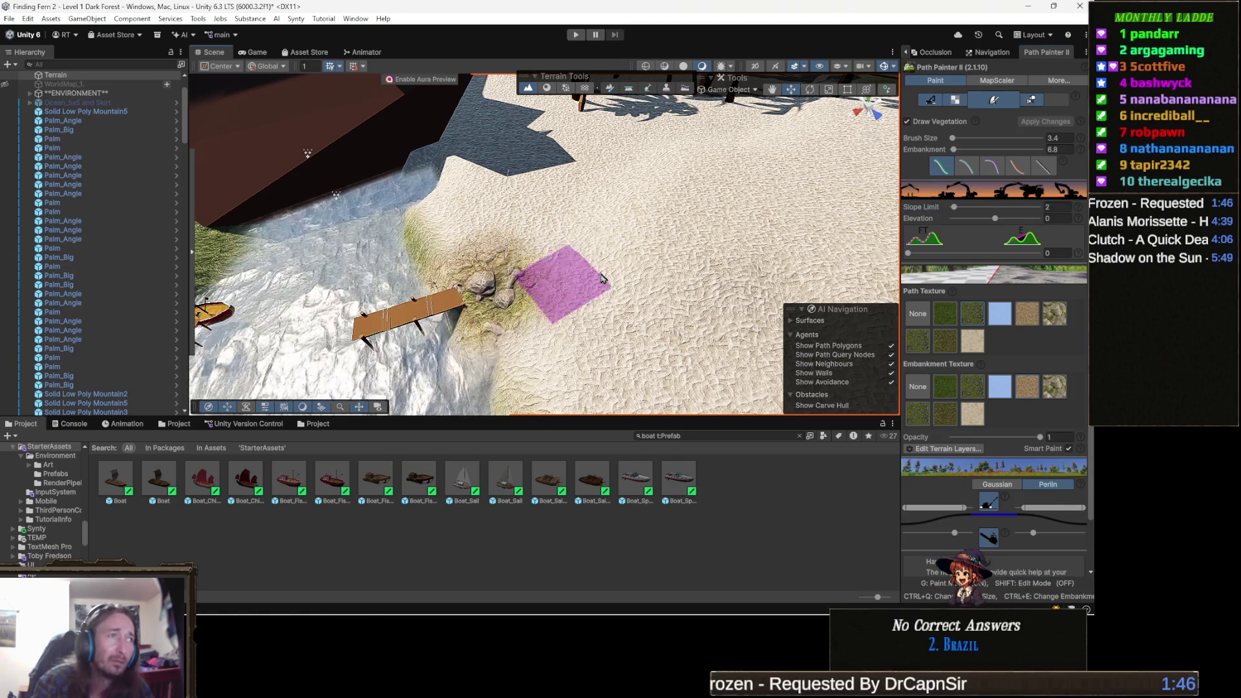
left_click(695, 236)
scroll(694, 236, "up", 3)
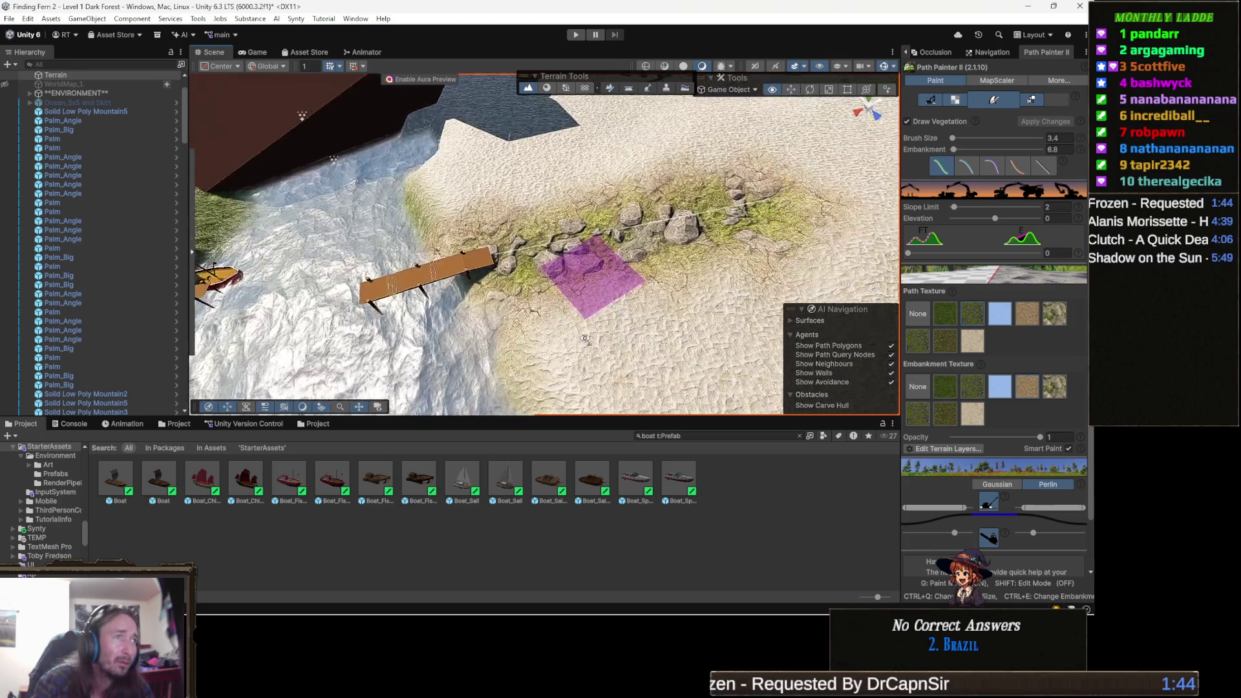
mouse_move(641, 306)
left_mouse_down()
mouse_move(425, 266)
mouse_move(582, 223)
mouse_move(704, 321)
left_mouse_up()
key("ctrl+z")
key("ctrl+z")
key("ctrl+z")
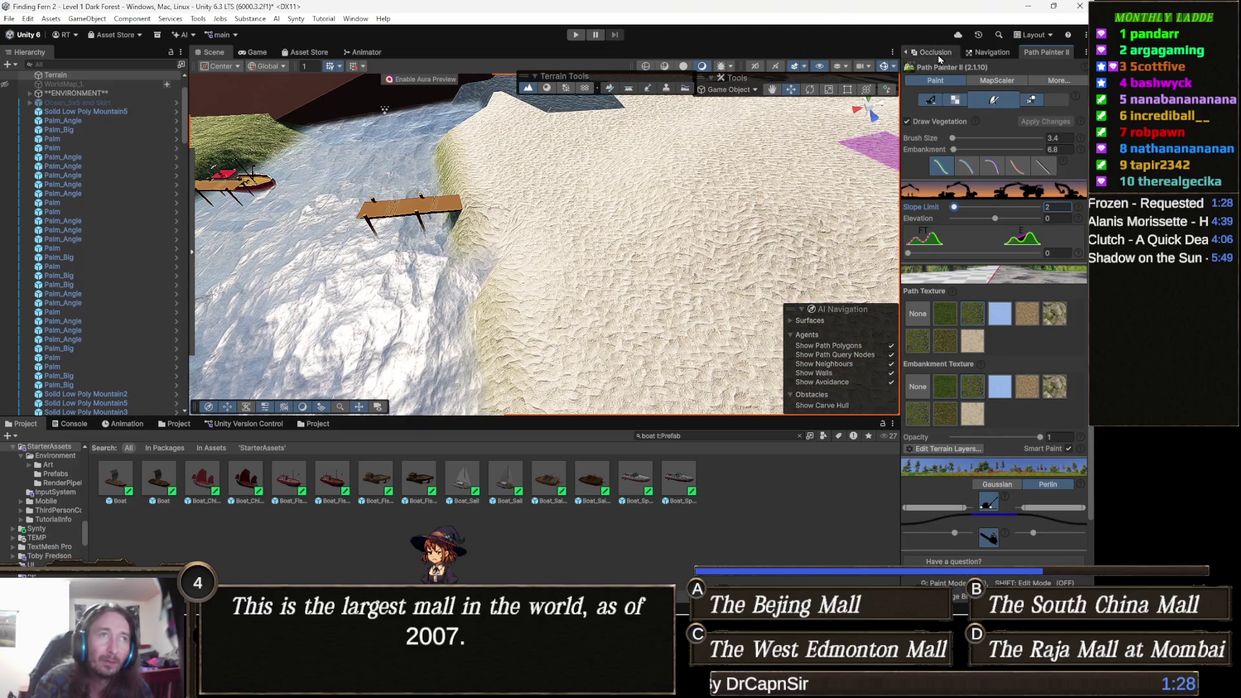
- Flip to the terrain Inspector and back to Path Painter II, then change its painting mode
scroll(905, 53, "up", 2)
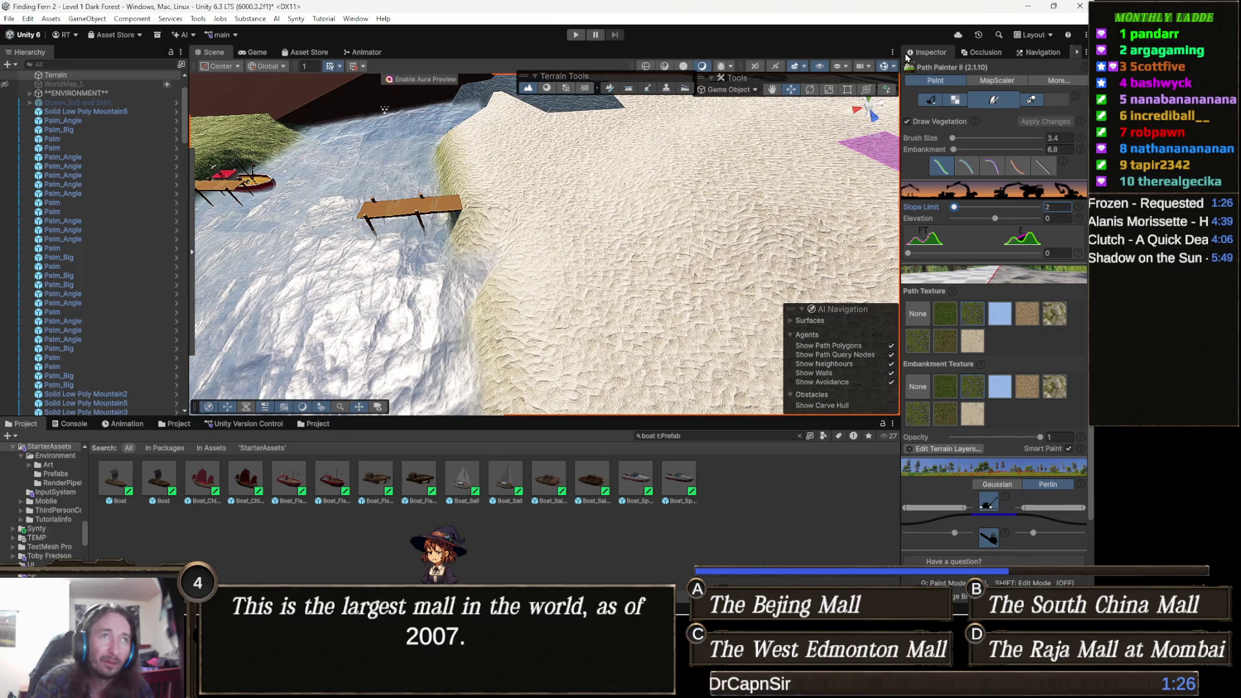
left_click(954, 55)
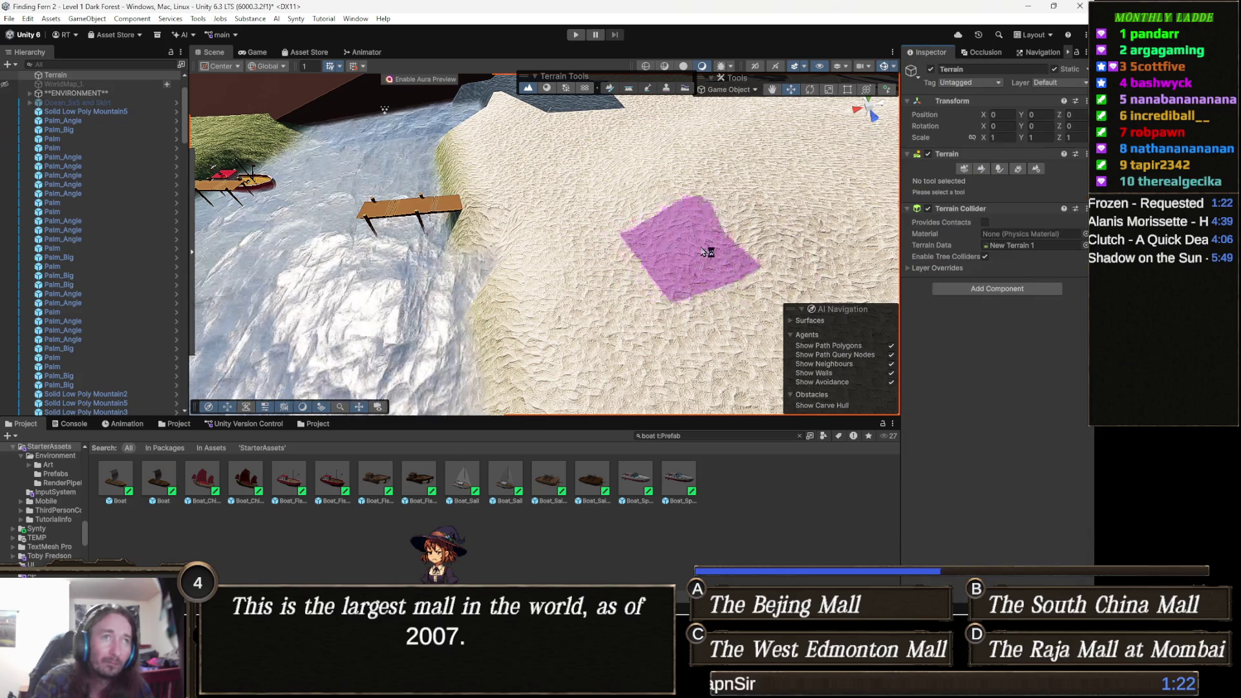
left_click(1069, 53)
left_click(1039, 54)
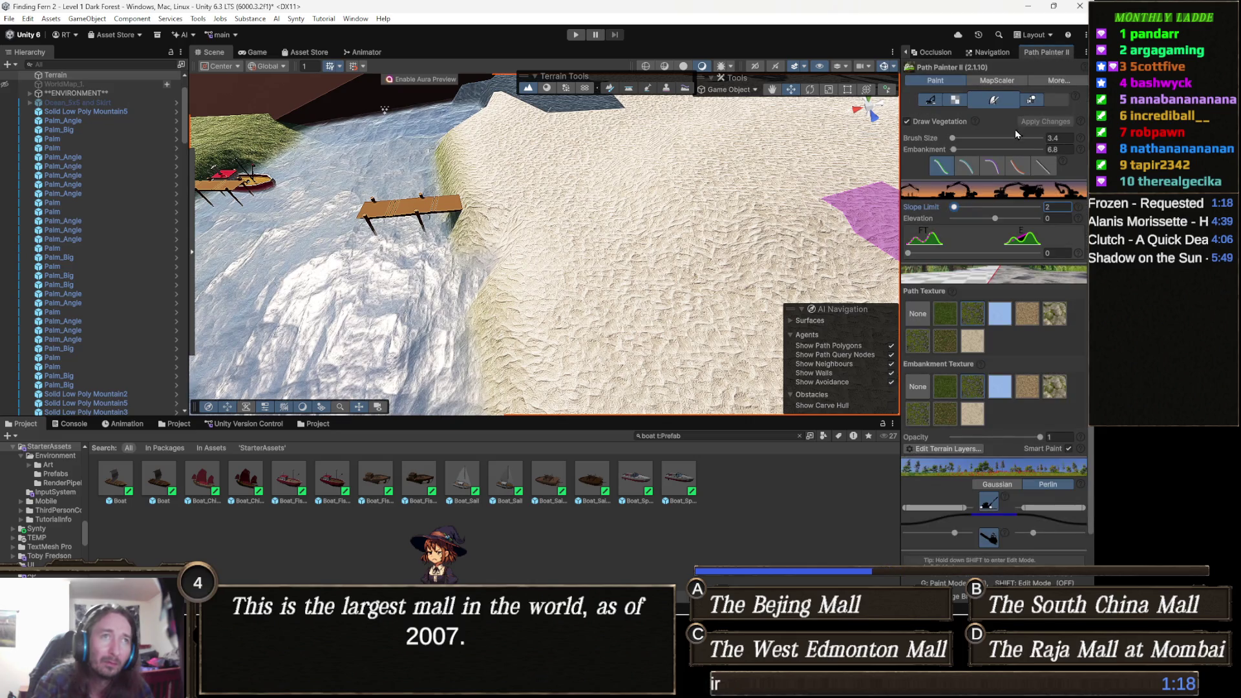
left_click(997, 100)
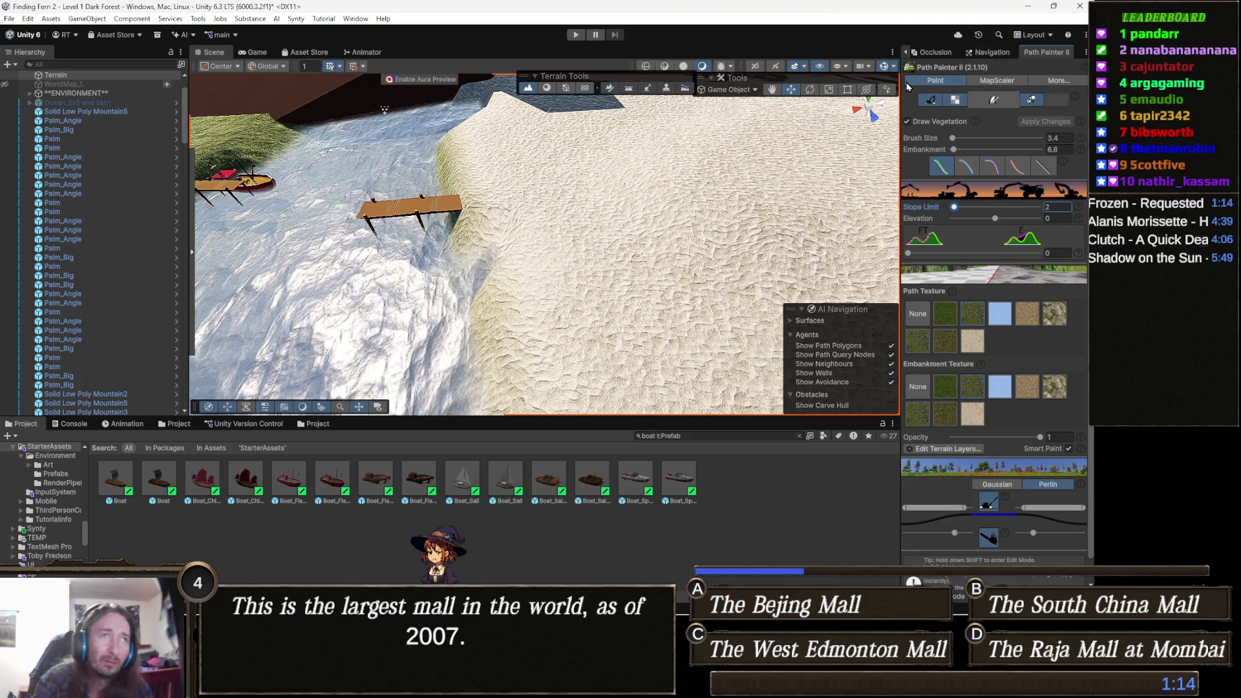
- Switch the terrain tool from Smooth Height to Paint Texture and pick the MRLF Generic Rock Grass layer
left_click(909, 55)
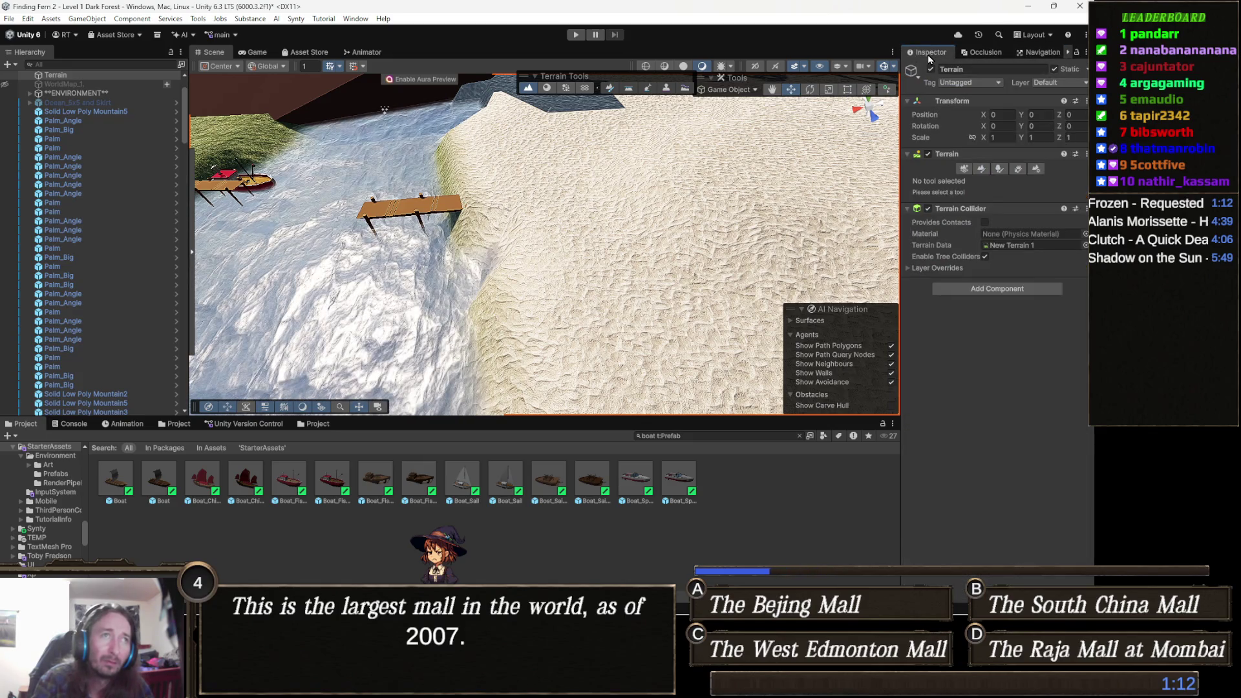
left_click(982, 170)
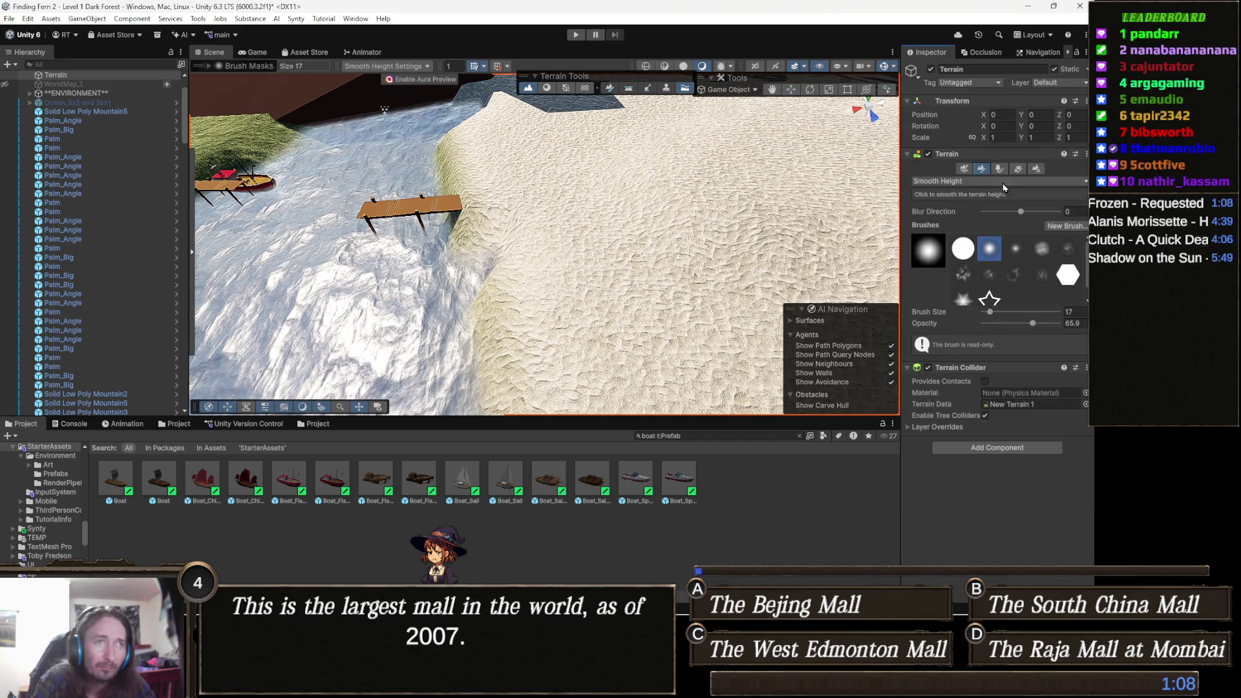
left_click(1002, 183)
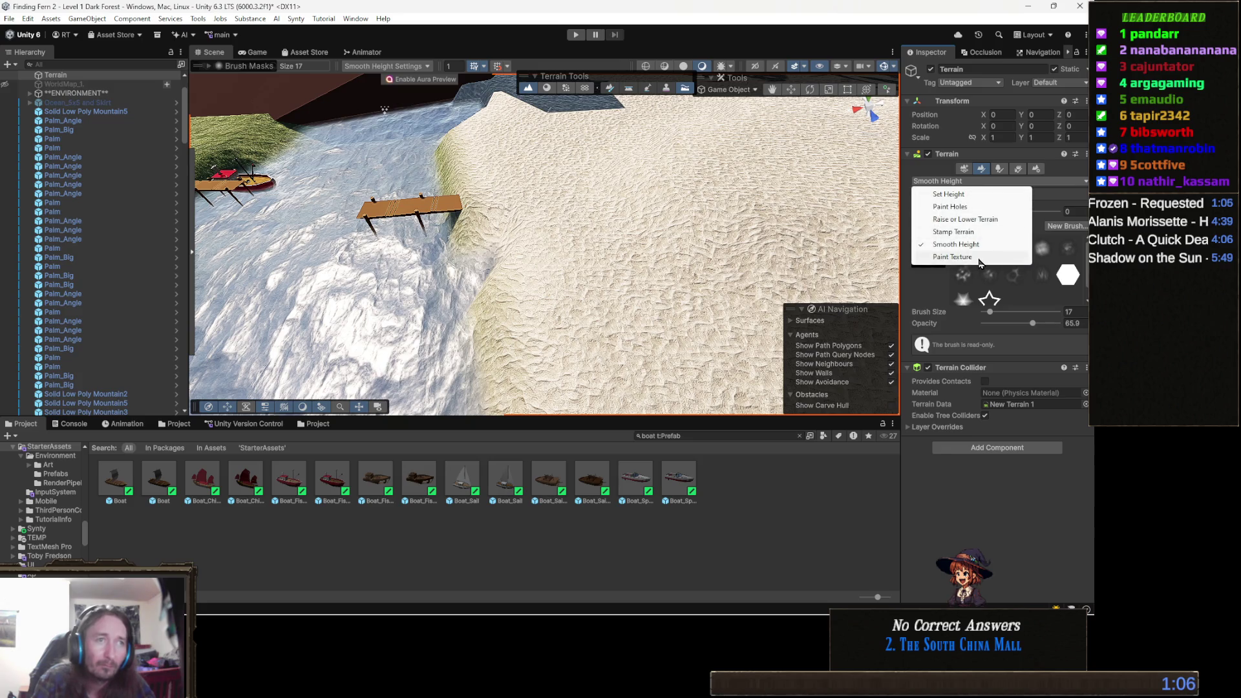
left_click(979, 259)
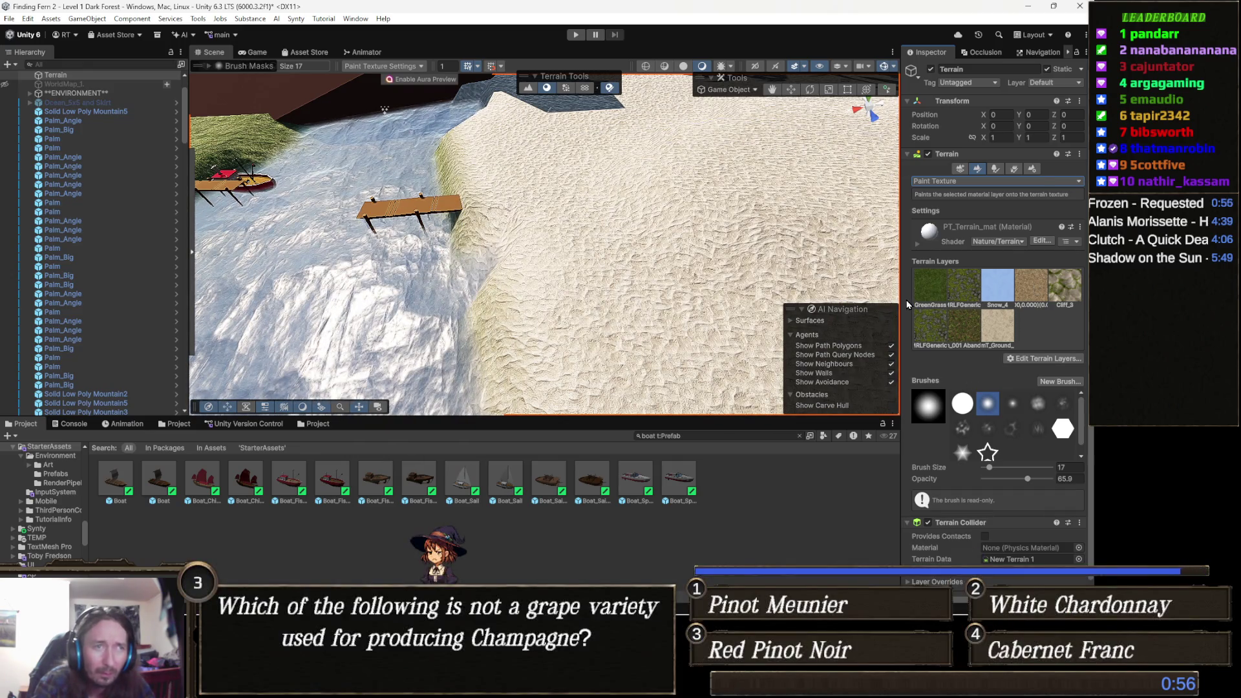
left_click(962, 286)
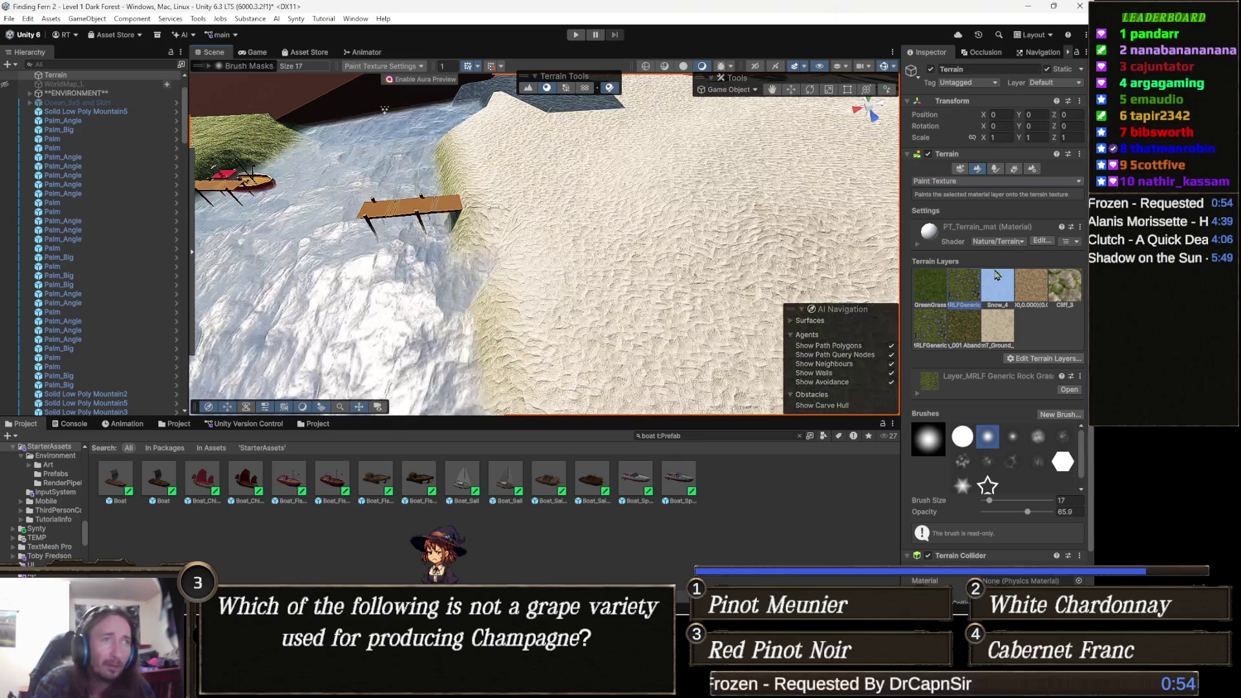
- Test-paint the GreenGrass layer over the sand, then undo it
left_click(917, 299)
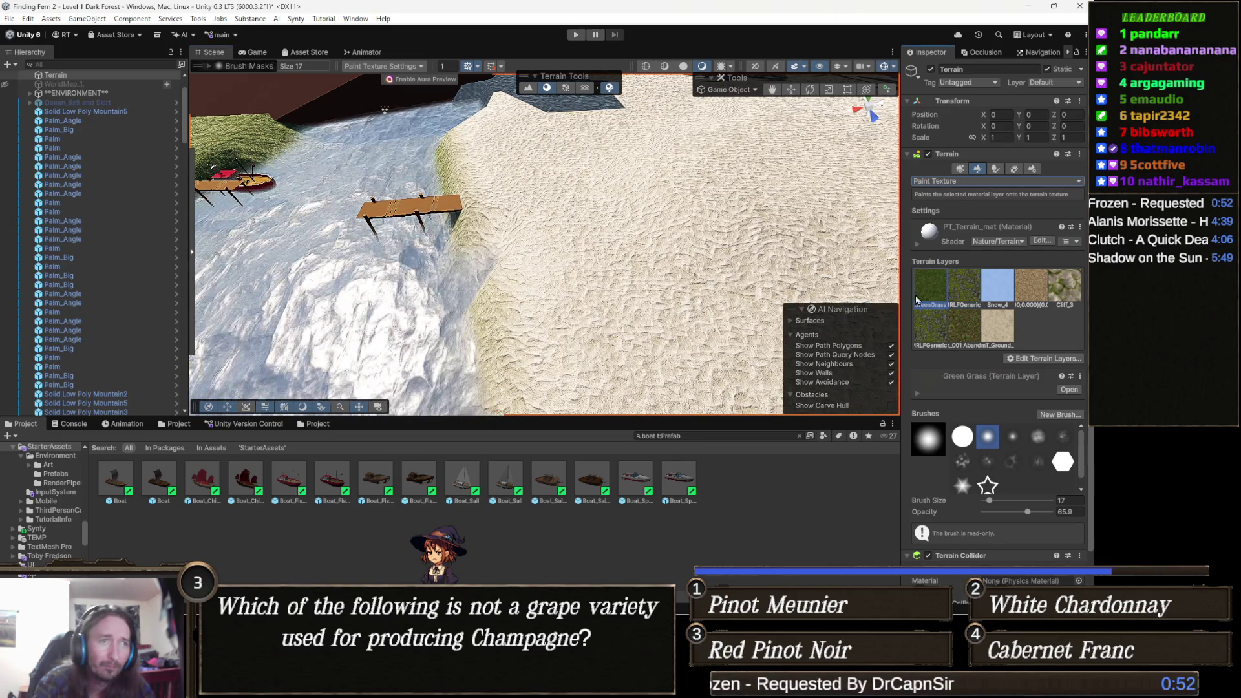
left_click_drag(767, 304, 833, 297)
scroll(509, 150, "up", 5)
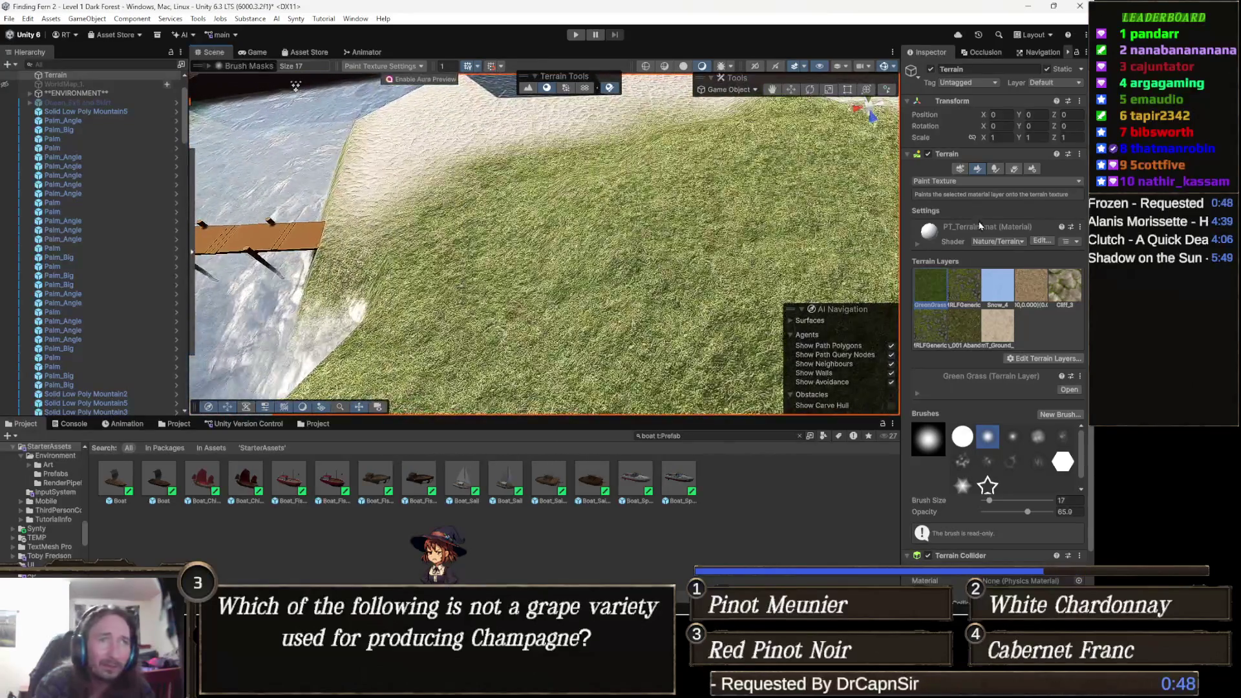
key("ctrl+z")
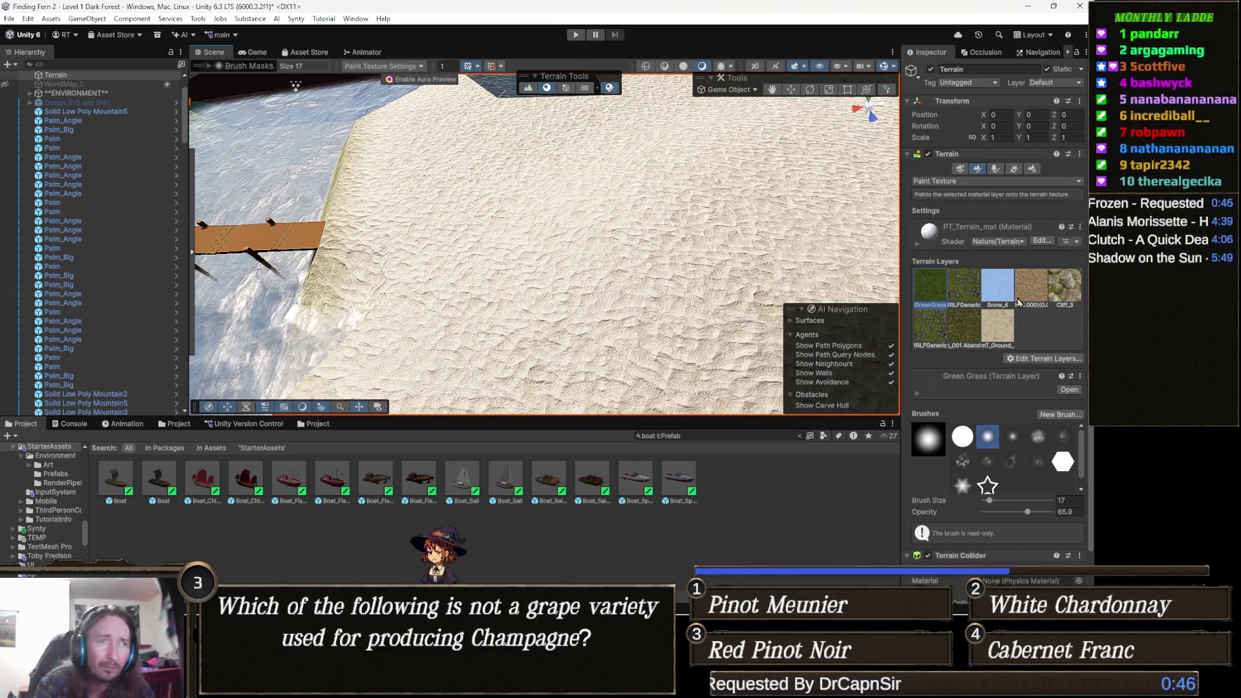
- Select the _001 Abandoned path layer, glance at Path Painter II, and return to the terrain Inspector
left_click(936, 335)
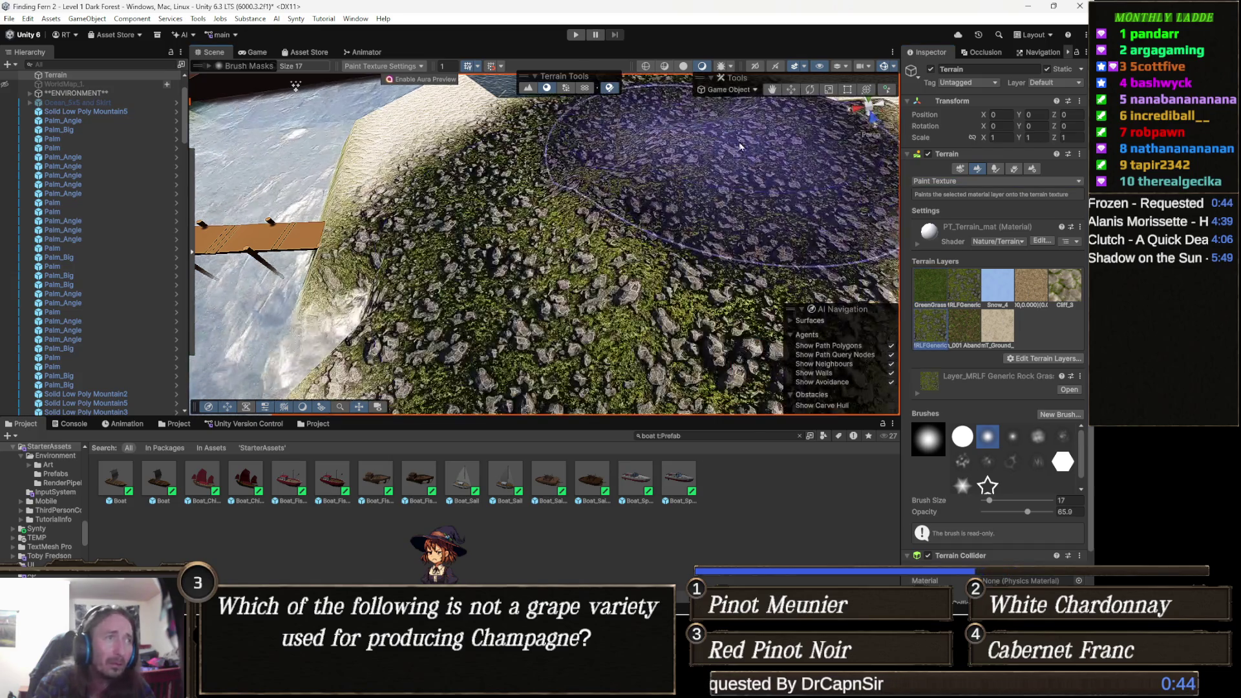
left_click(964, 325)
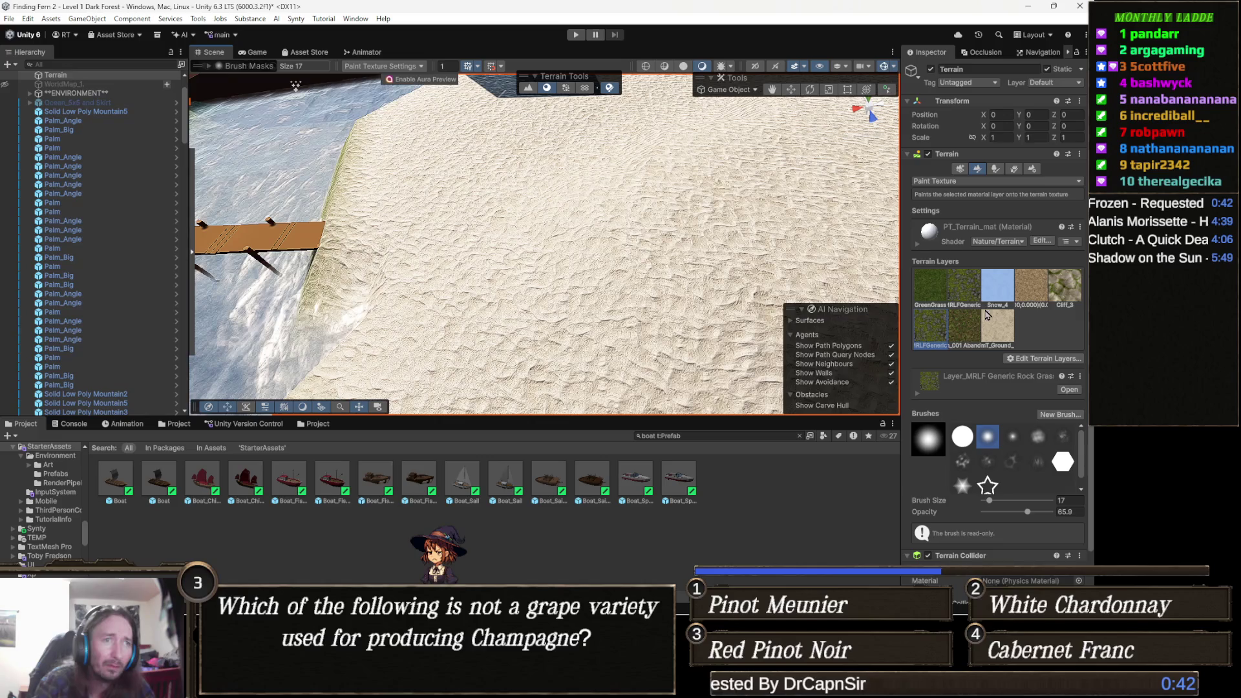
mouse_move(662, 171)
left_mouse_down()
mouse_move(638, 153)
mouse_move(1037, 274)
left_mouse_up()
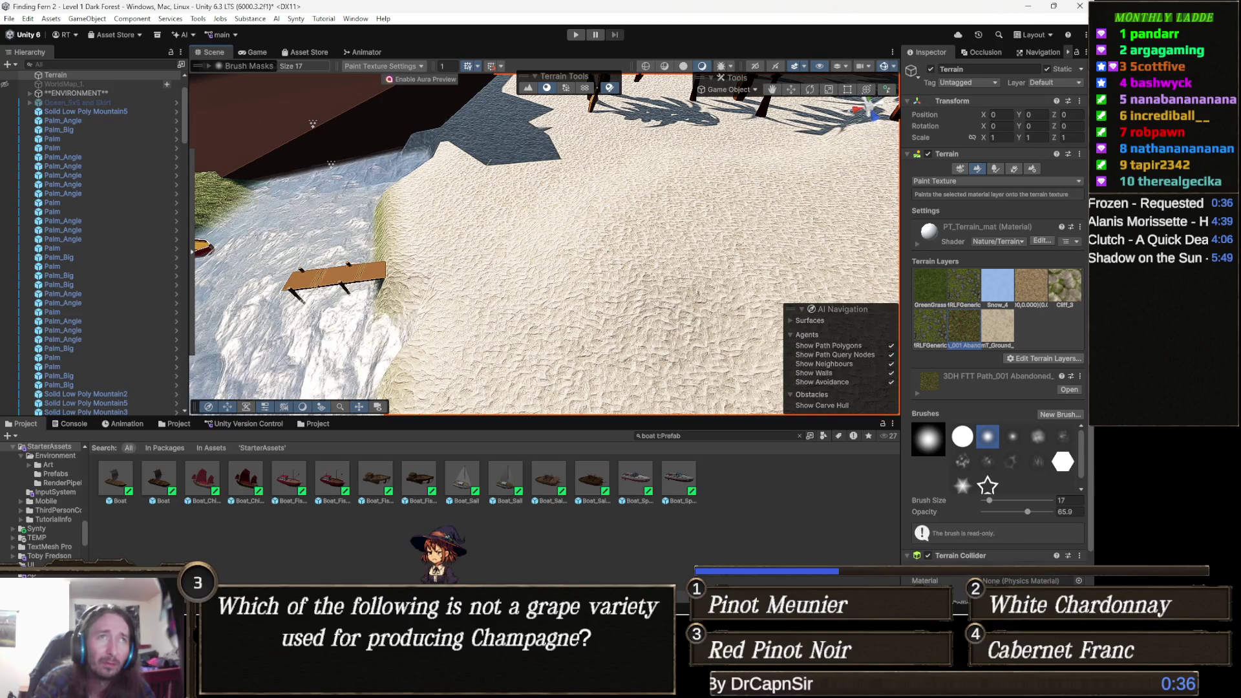
left_click(1068, 52)
left_click(1038, 52)
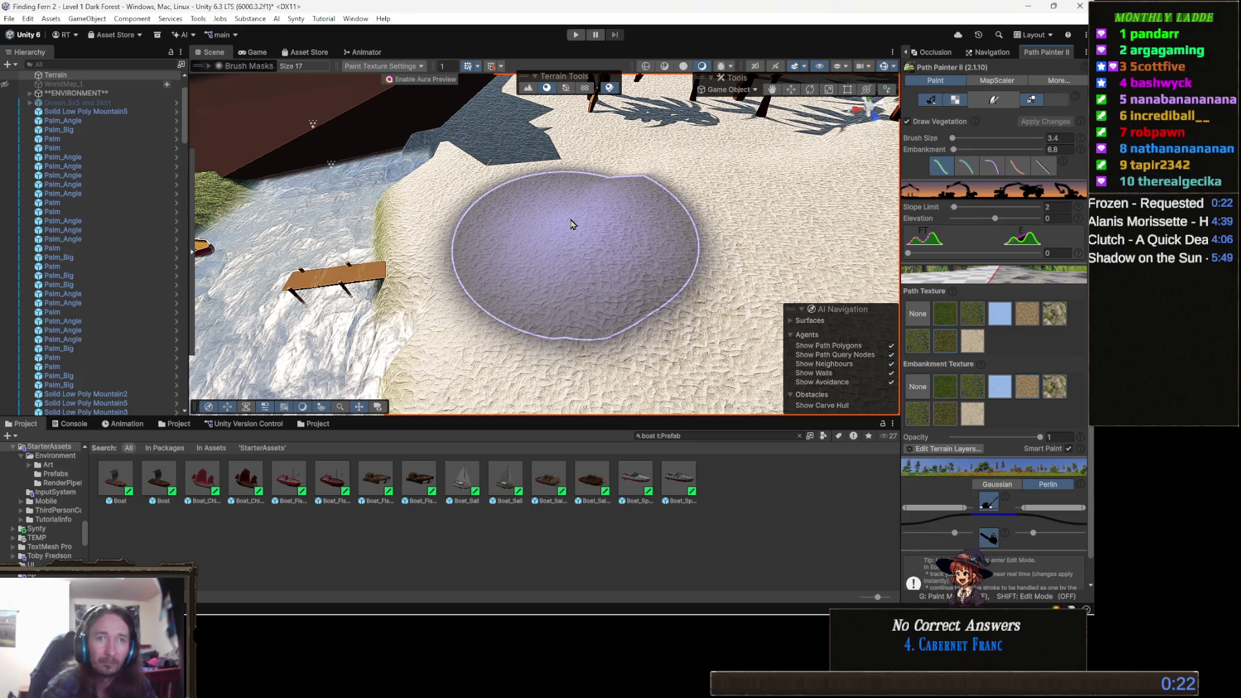
left_click(908, 57)
- Return to Path Painter II and arm its paint brush (size 3.4, slope limit 2, elevation 0)
left_click(929, 54)
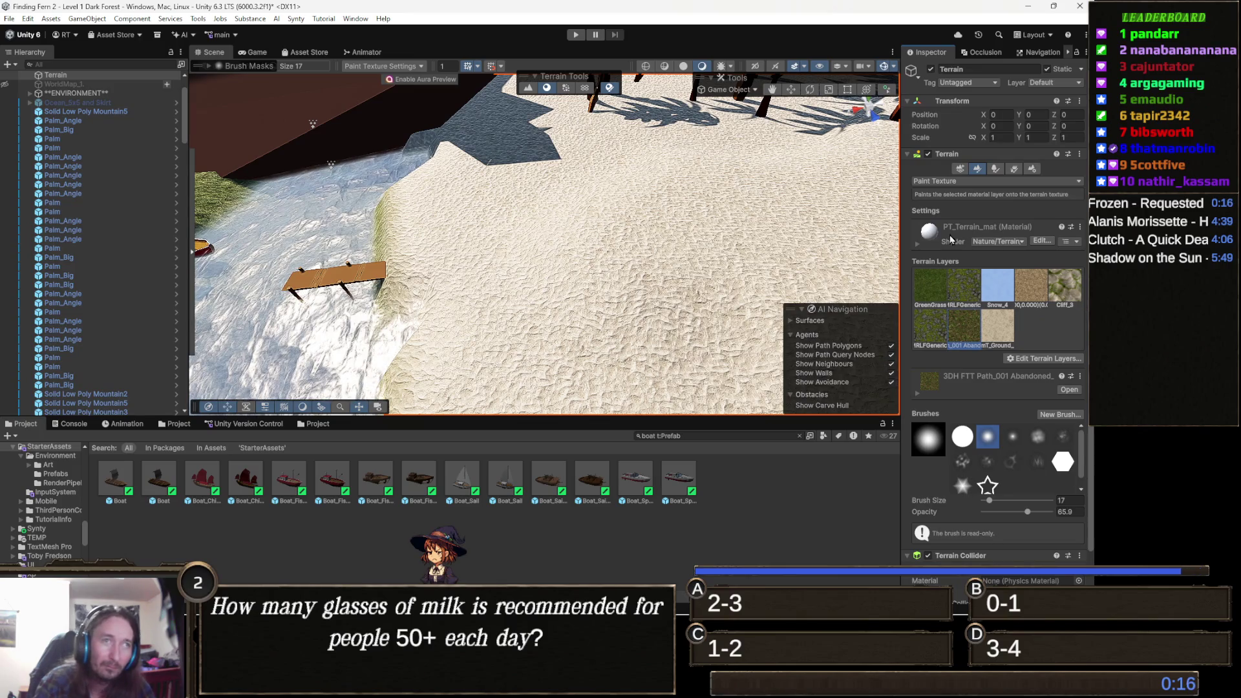
left_click(961, 170)
left_click(1066, 59)
left_click(1054, 55)
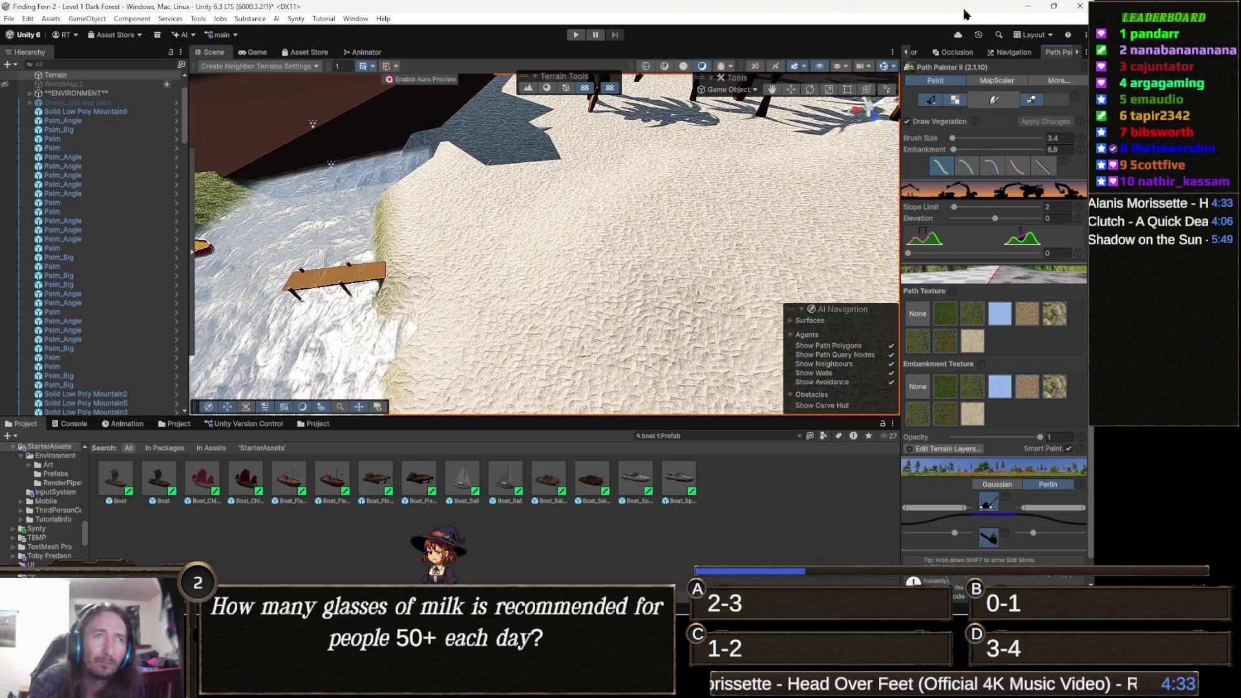
left_click(996, 101)
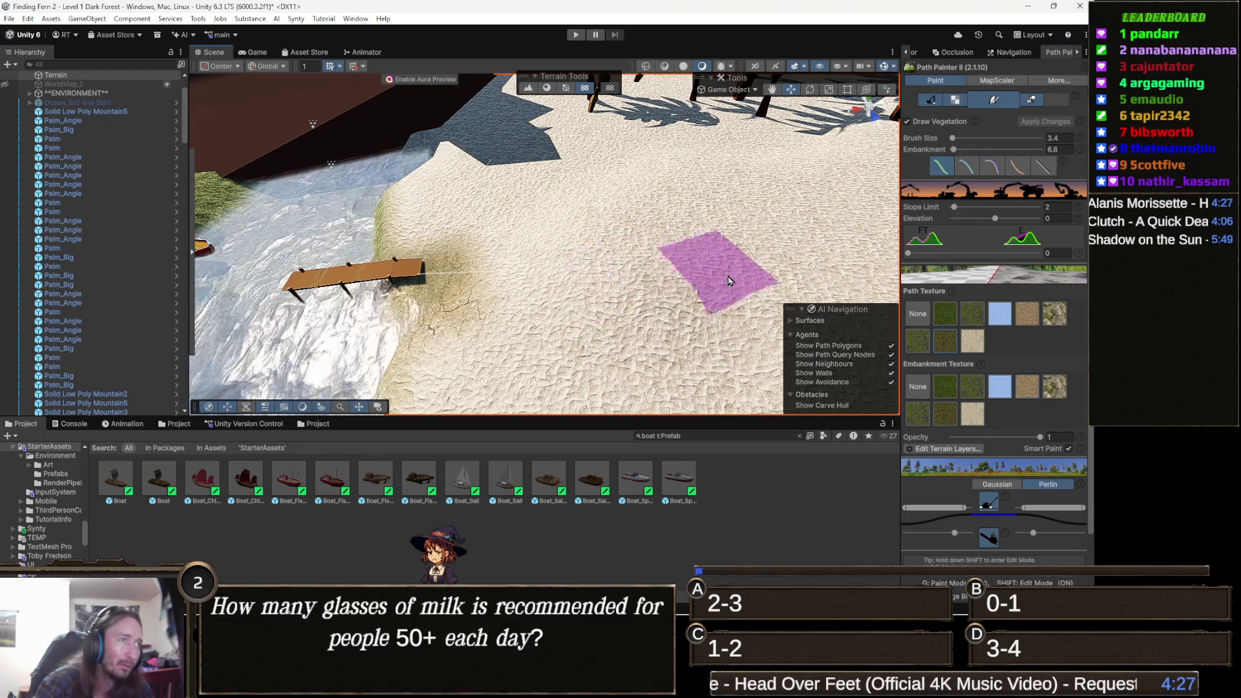
scroll(675, 278, "down", 5)
- Orbit along the brown beach path, then pull back to a top-down overview of the bay and rocks
scroll(678, 277, "down", 2)
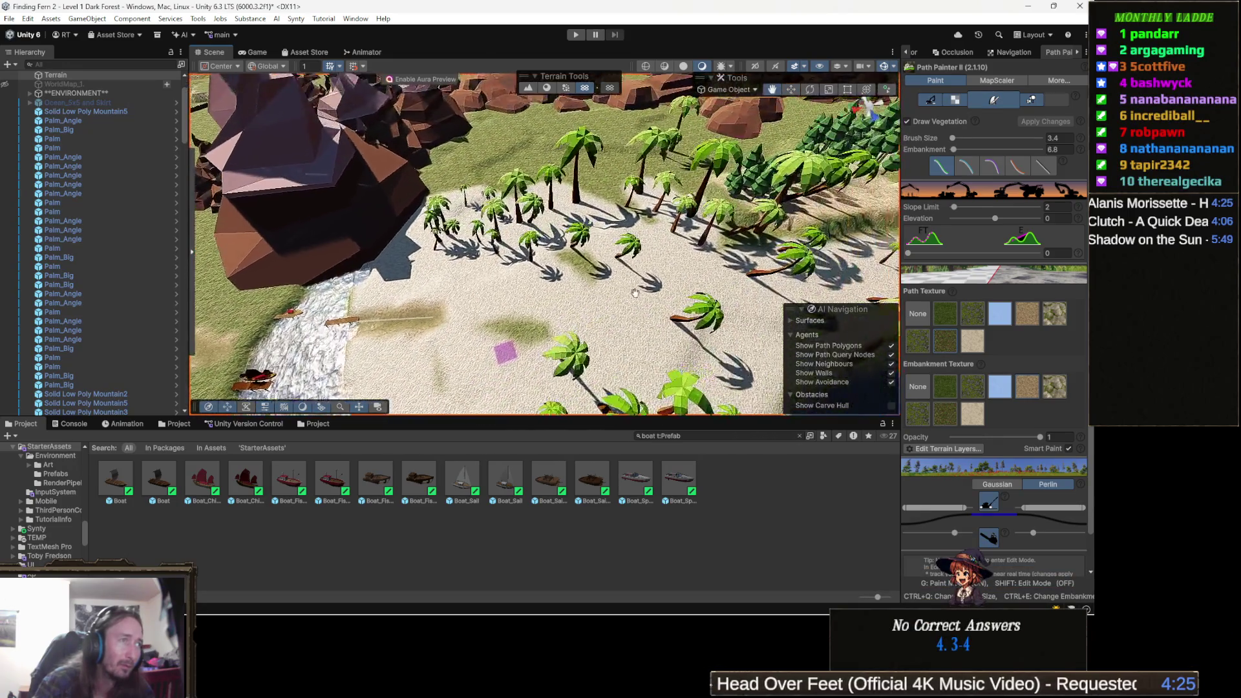
scroll(499, 296, "up", 3)
scroll(500, 296, "up", 5)
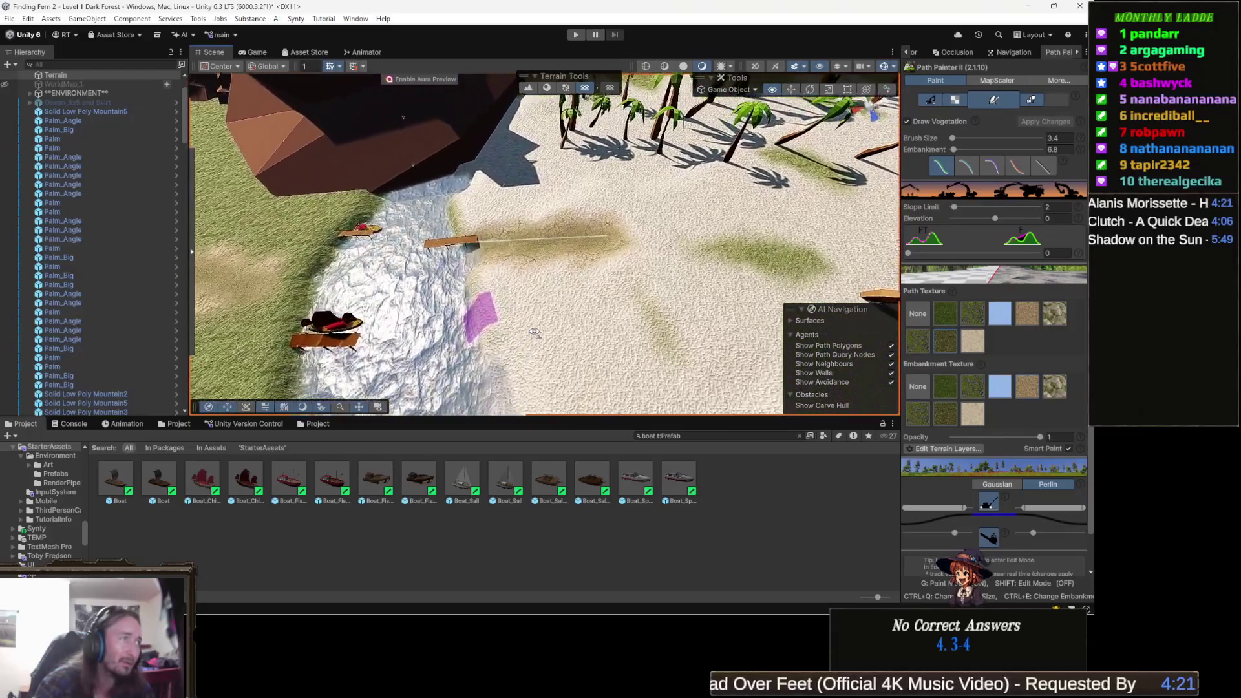
mouse_move(534, 332)
left_mouse_down()
mouse_move(326, 338)
mouse_move(540, 368)
left_mouse_up()
scroll(530, 316, "down", 5)
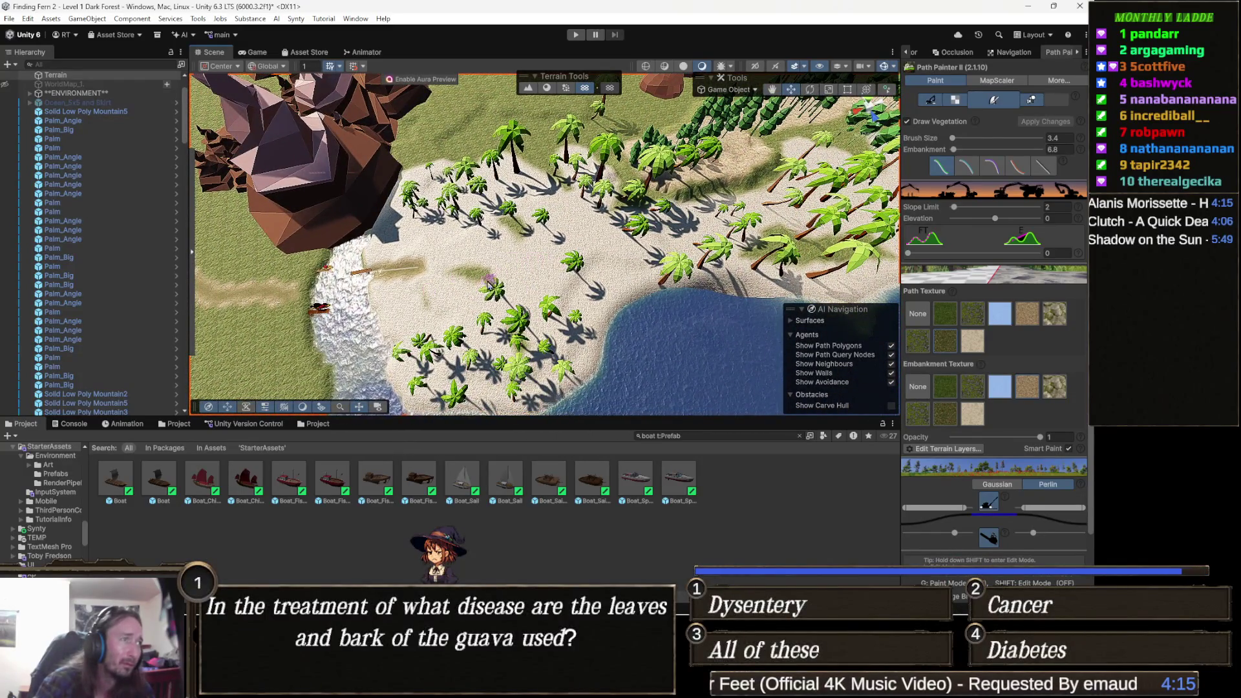
key("shift")
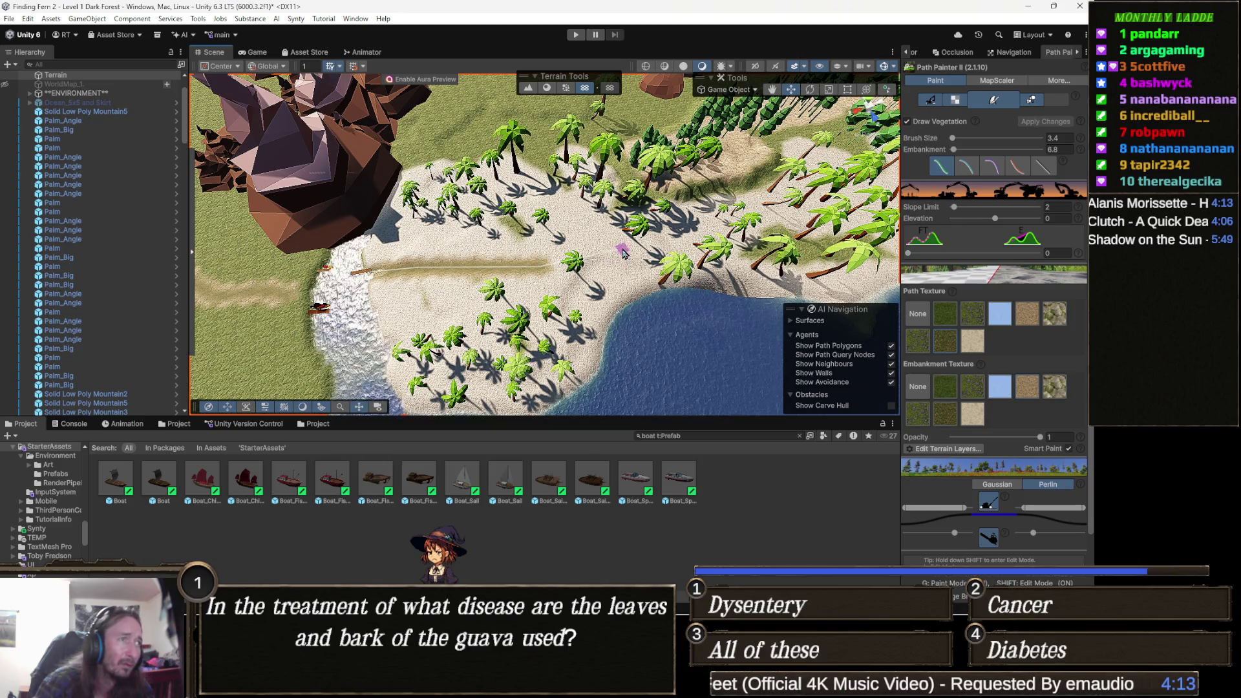
scroll(619, 252, "up", 3)
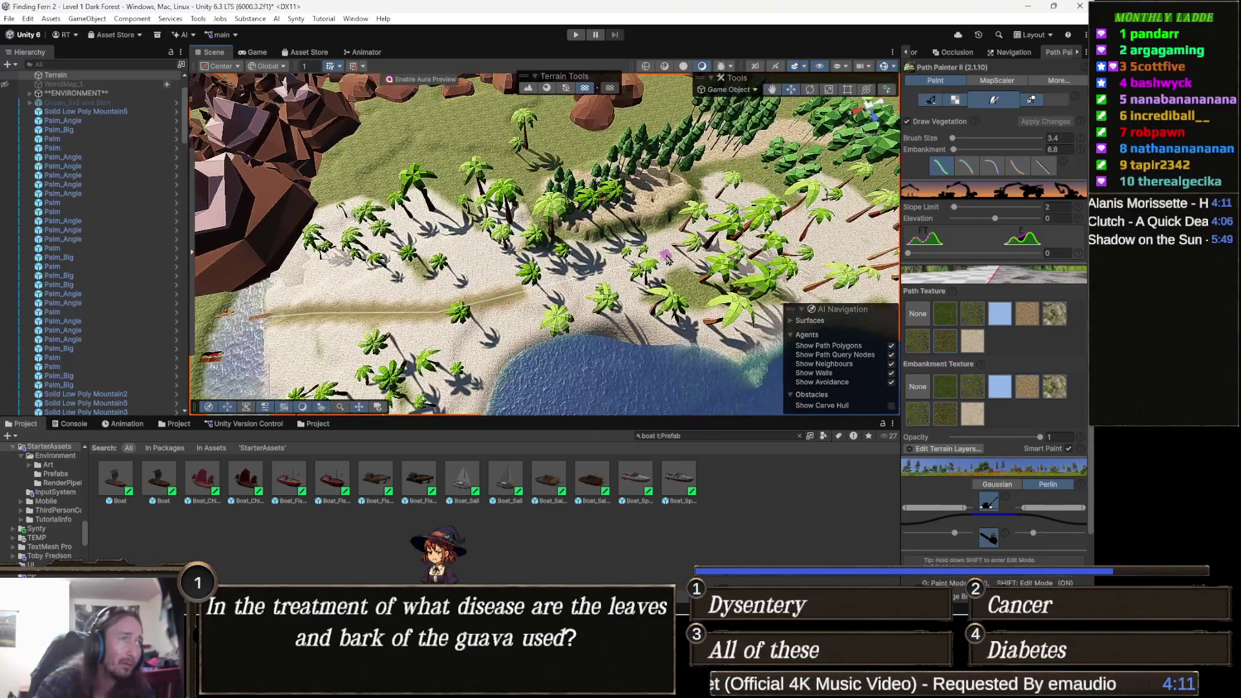
mouse_move(660, 255)
left_mouse_down()
mouse_move(481, 304)
mouse_move(535, 236)
left_mouse_up()
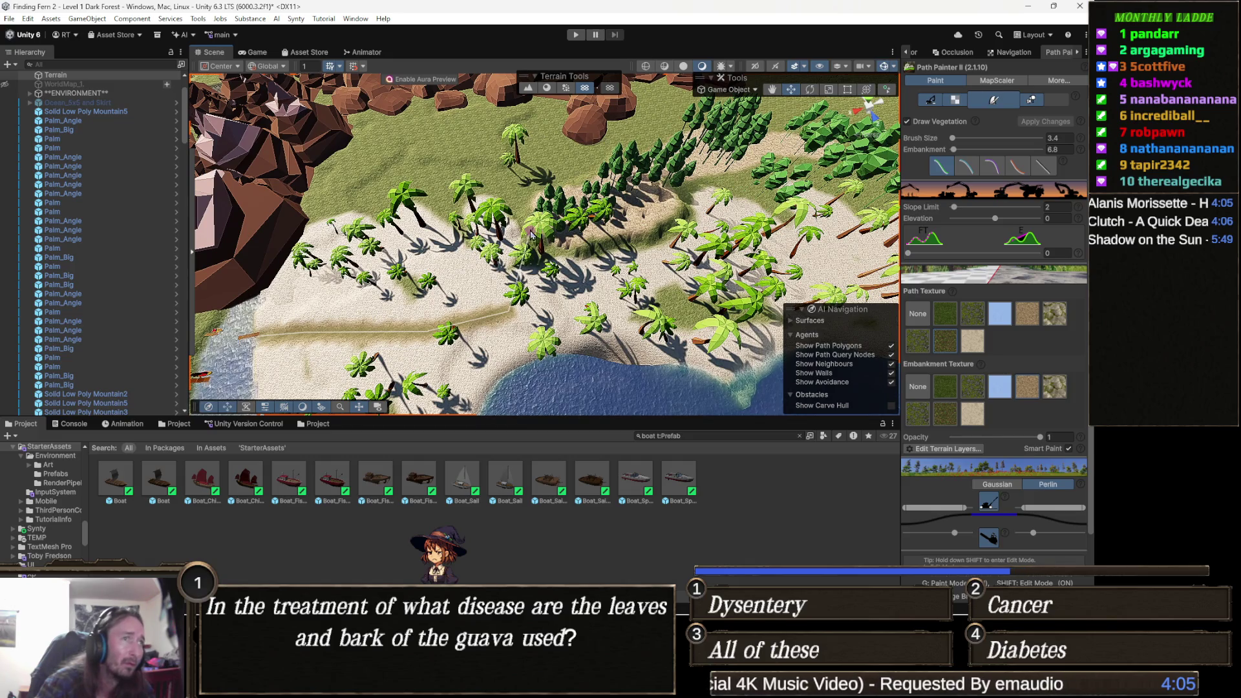
mouse_move(535, 236)
left_mouse_down()
mouse_move(547, 297)
mouse_move(574, 317)
left_mouse_up()
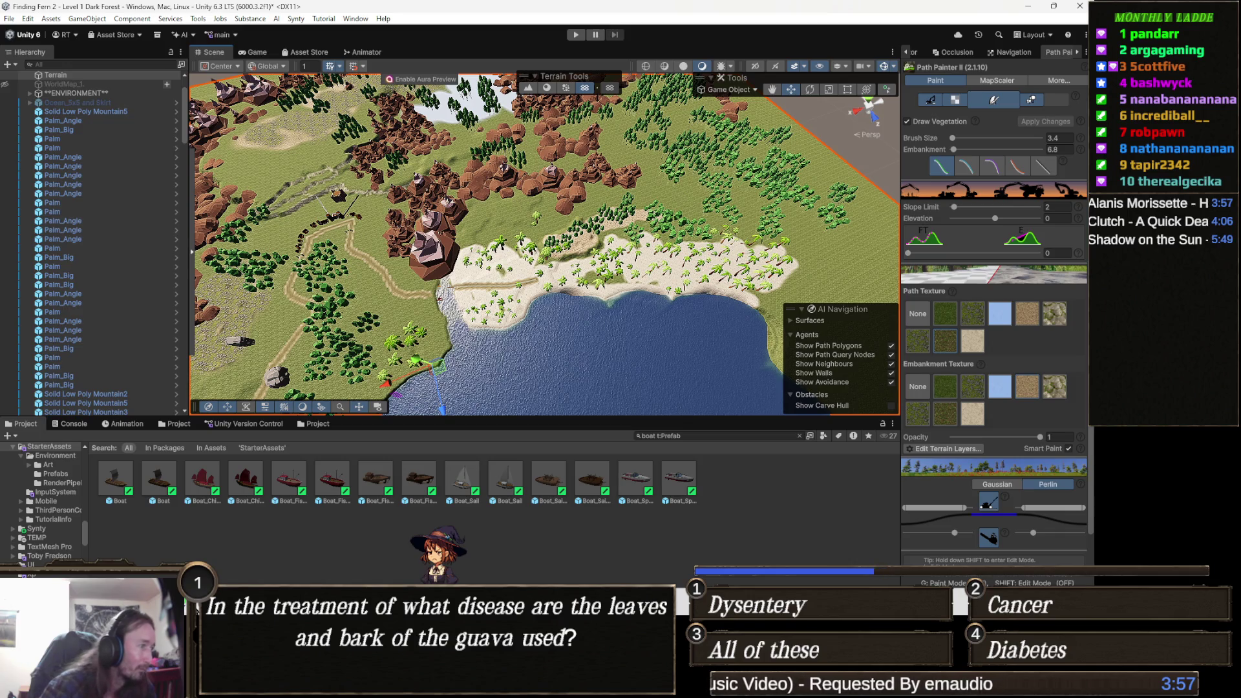
mouse_move(129, 685)
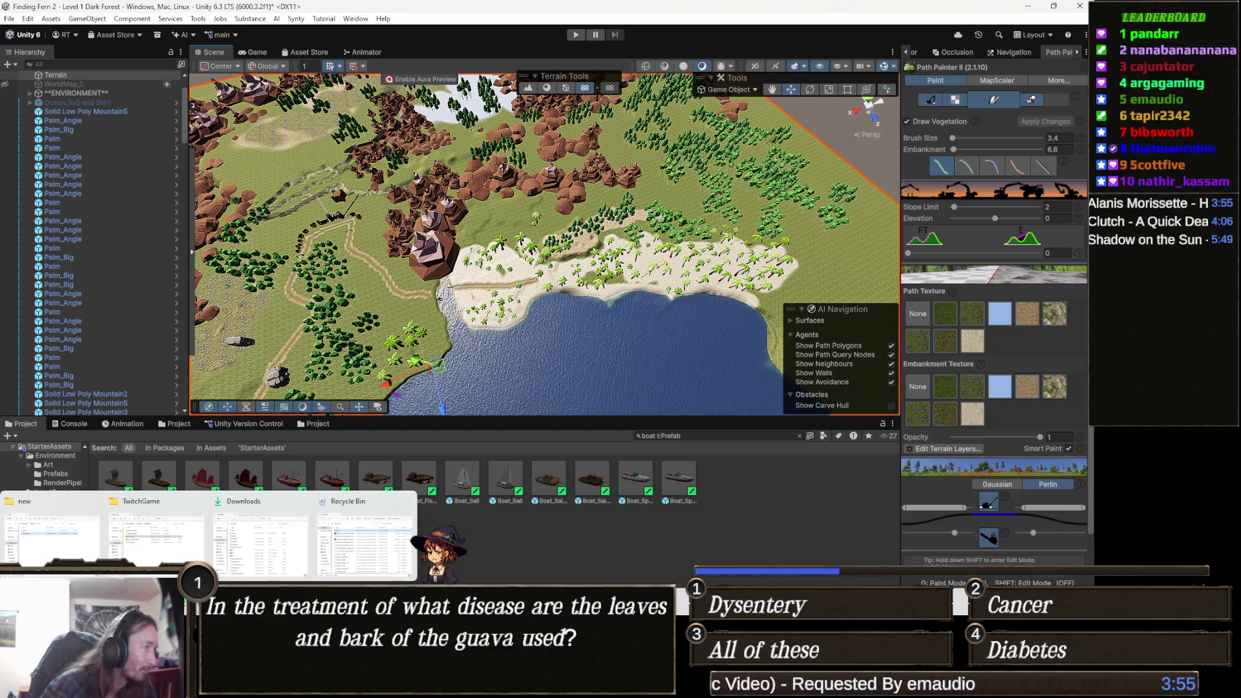
- Bring the Downloads folder forward and select WorldMap_1.png in the file list
left_click(274, 530)
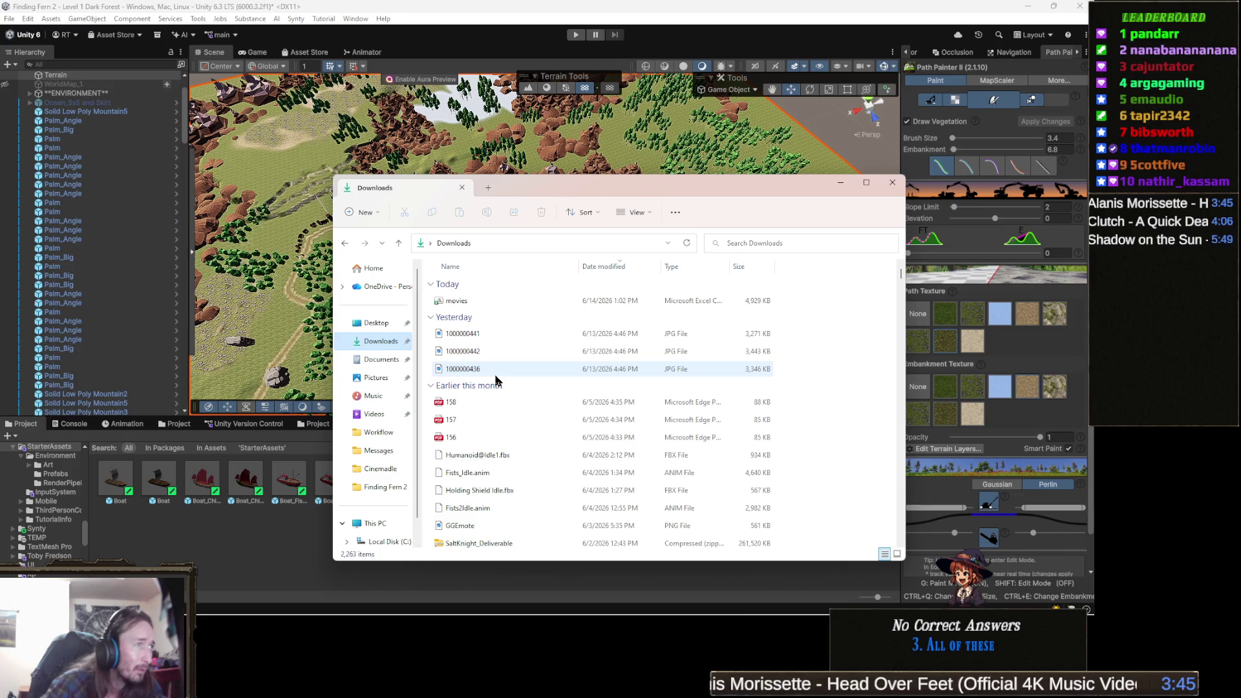
scroll(496, 381, "down", 1)
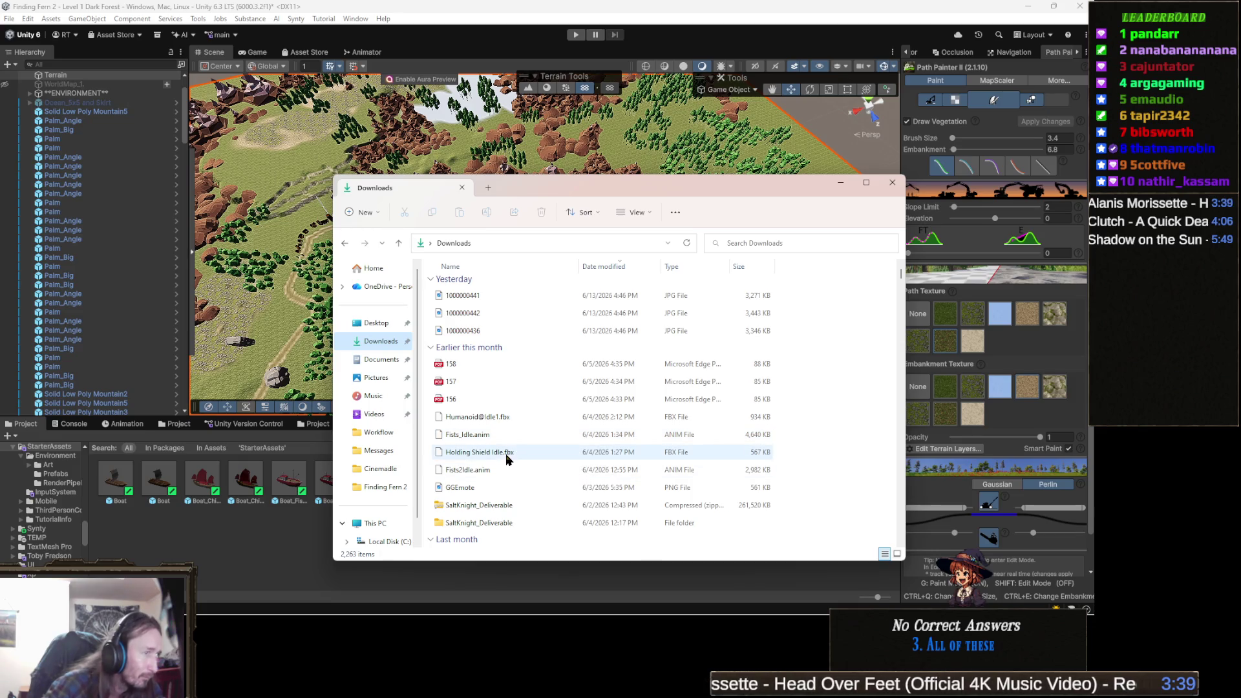
scroll(506, 449, "down", 1)
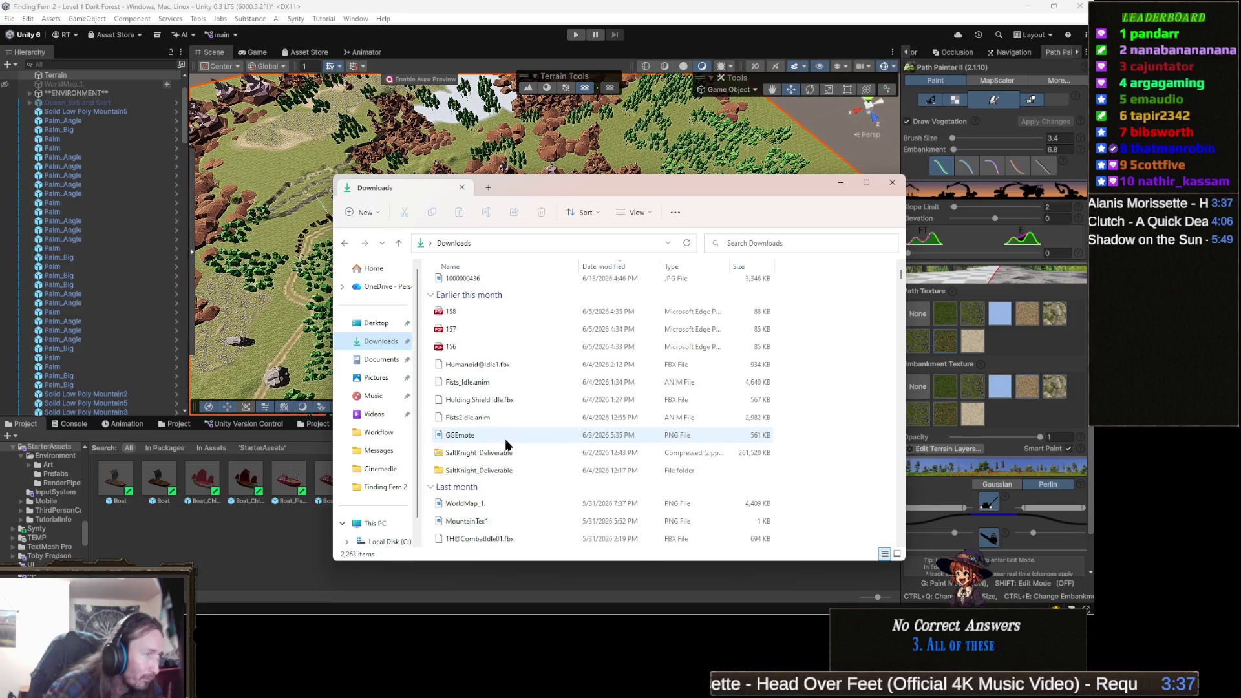
left_click(458, 505)
- Open WorldMap_1.png full-window in Photos and zoom around its bay, dock and palm coast
double_click(458, 504)
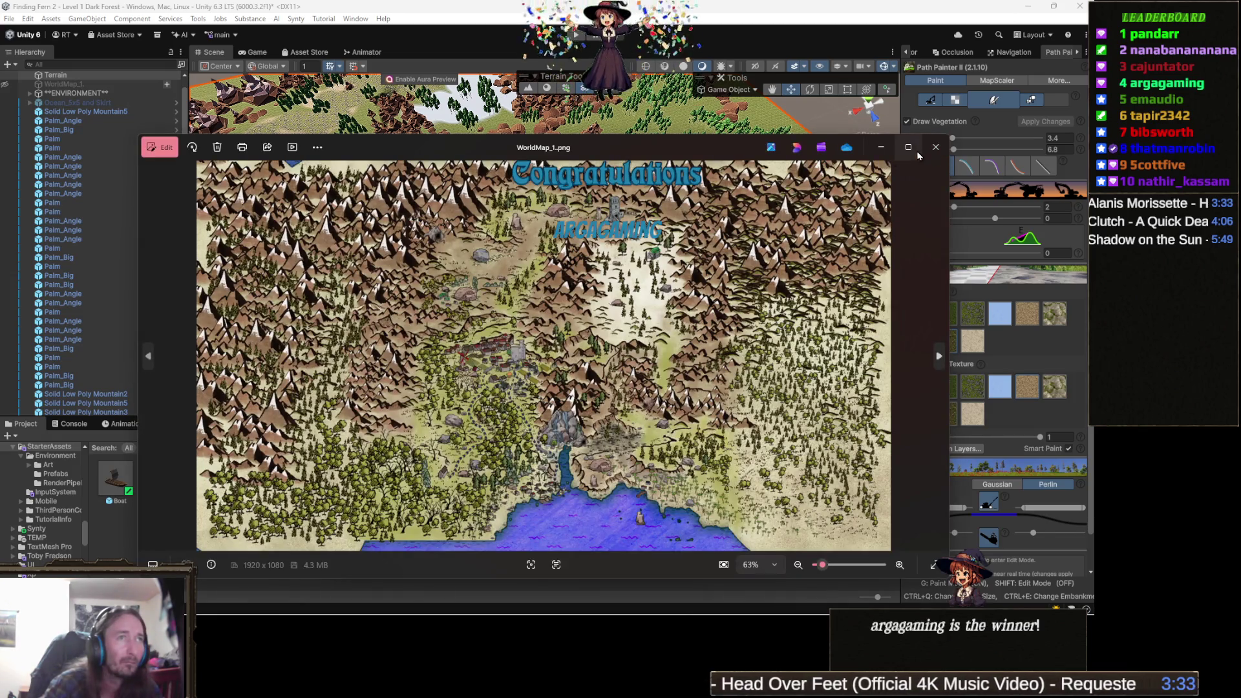
left_click(908, 148)
scroll(724, 534, "up", 3)
scroll(724, 534, "up", 4)
scroll(501, 446, "up", 1)
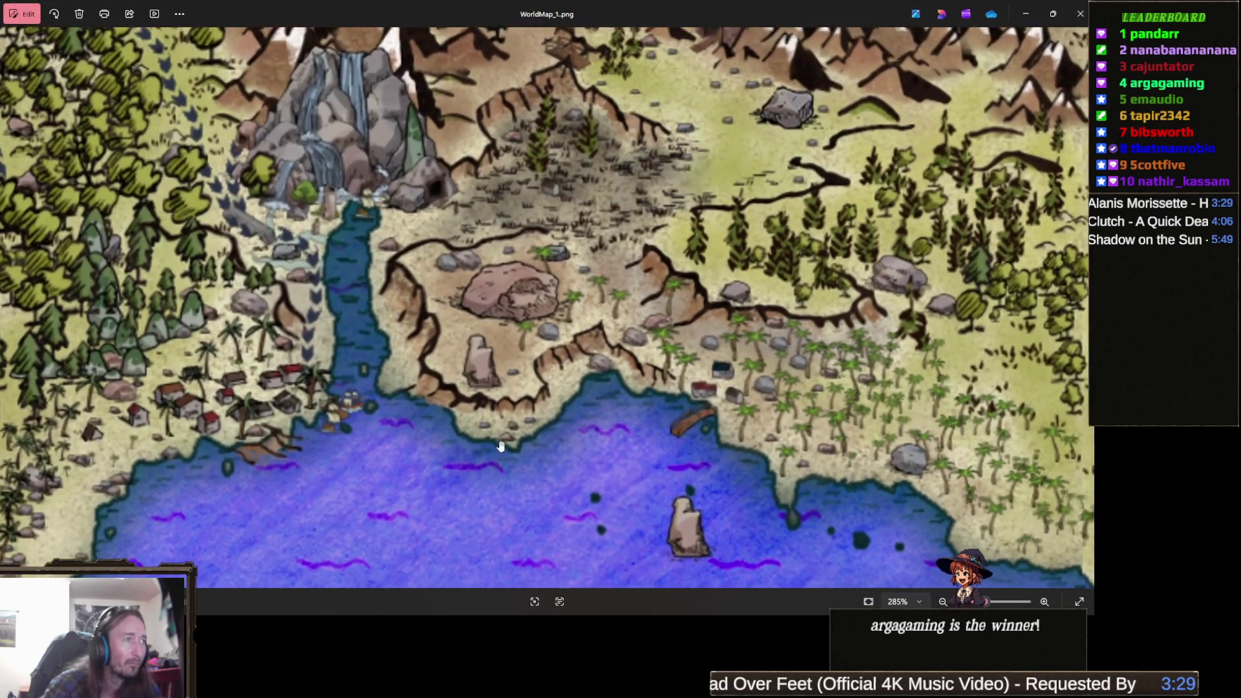
scroll(598, 416, "up", 2)
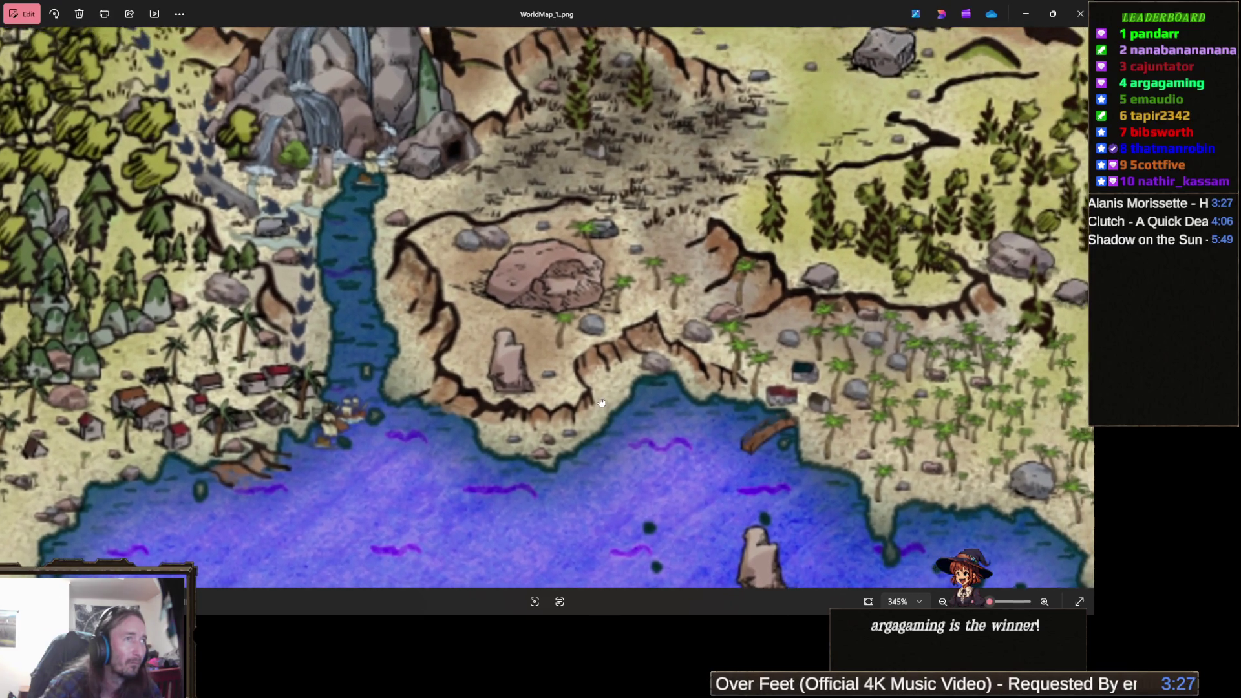
scroll(601, 403, "down", 1)
scroll(591, 428, "down", 1)
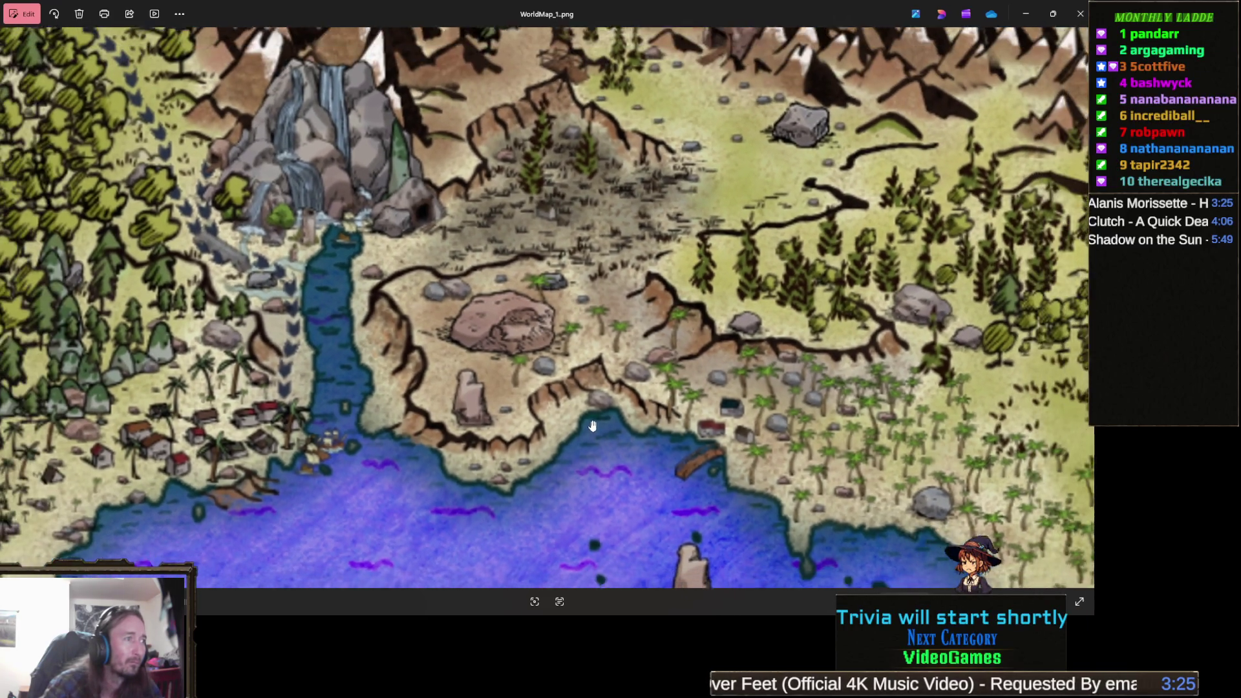
scroll(555, 420, "down", 1)
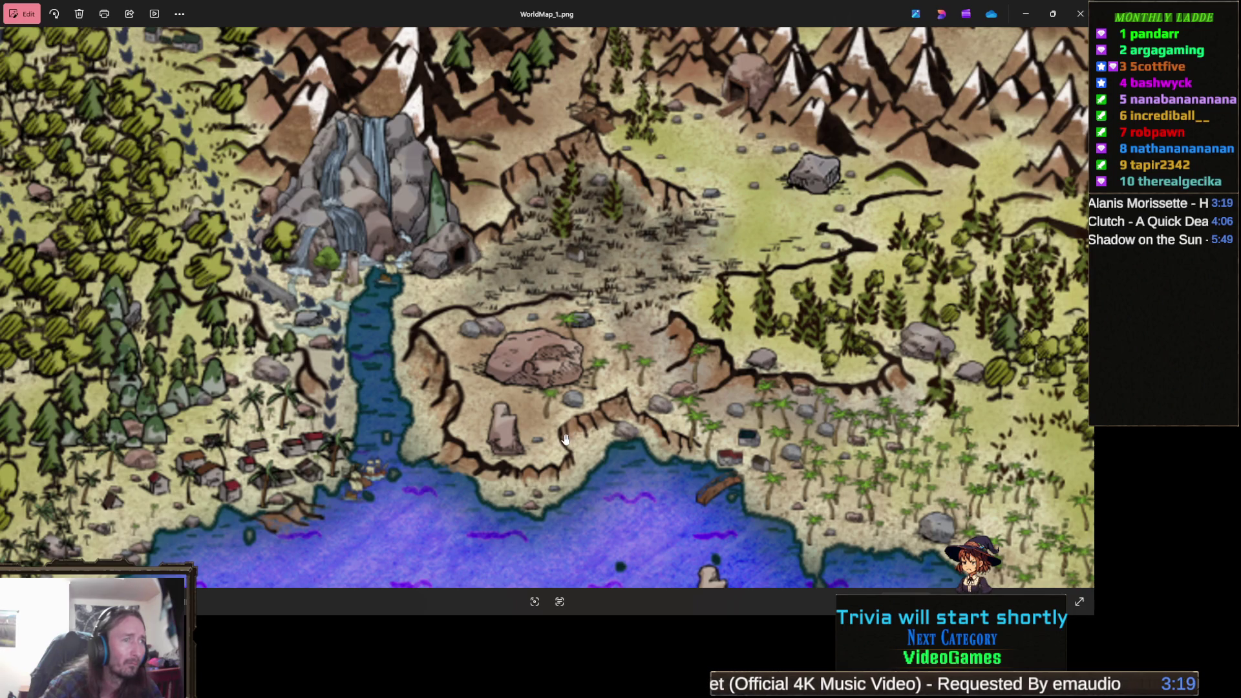
scroll(565, 440, "up", 2)
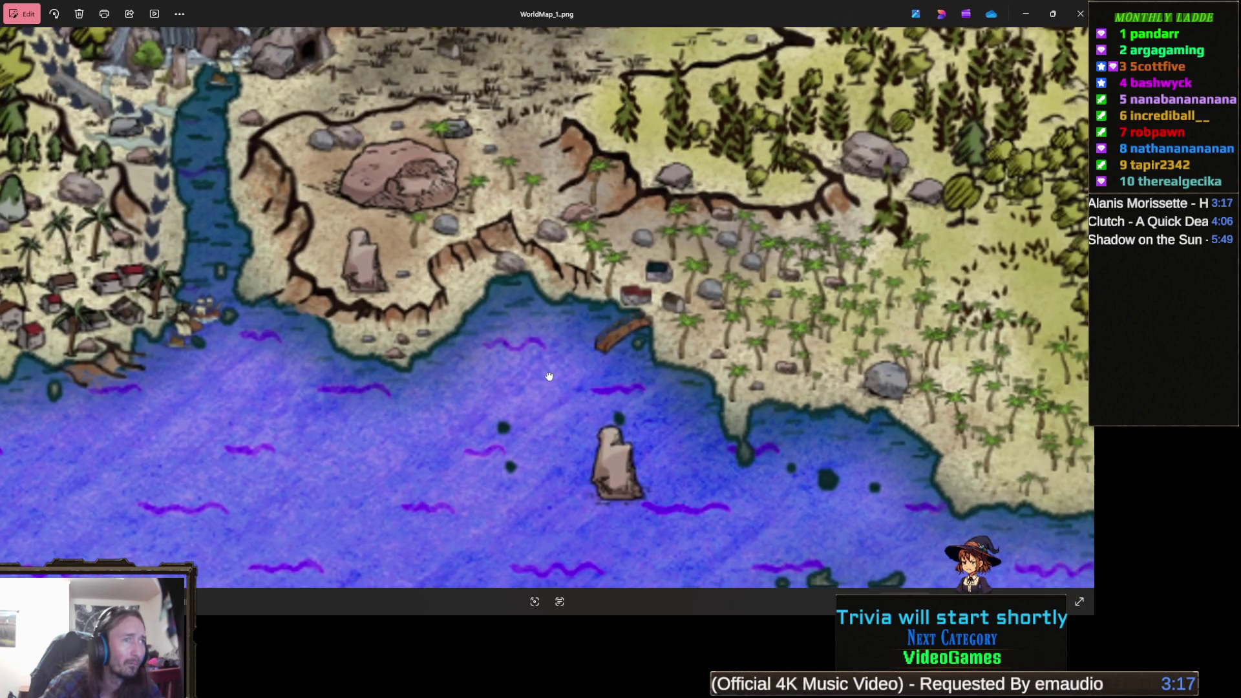
scroll(543, 398, "down", 2)
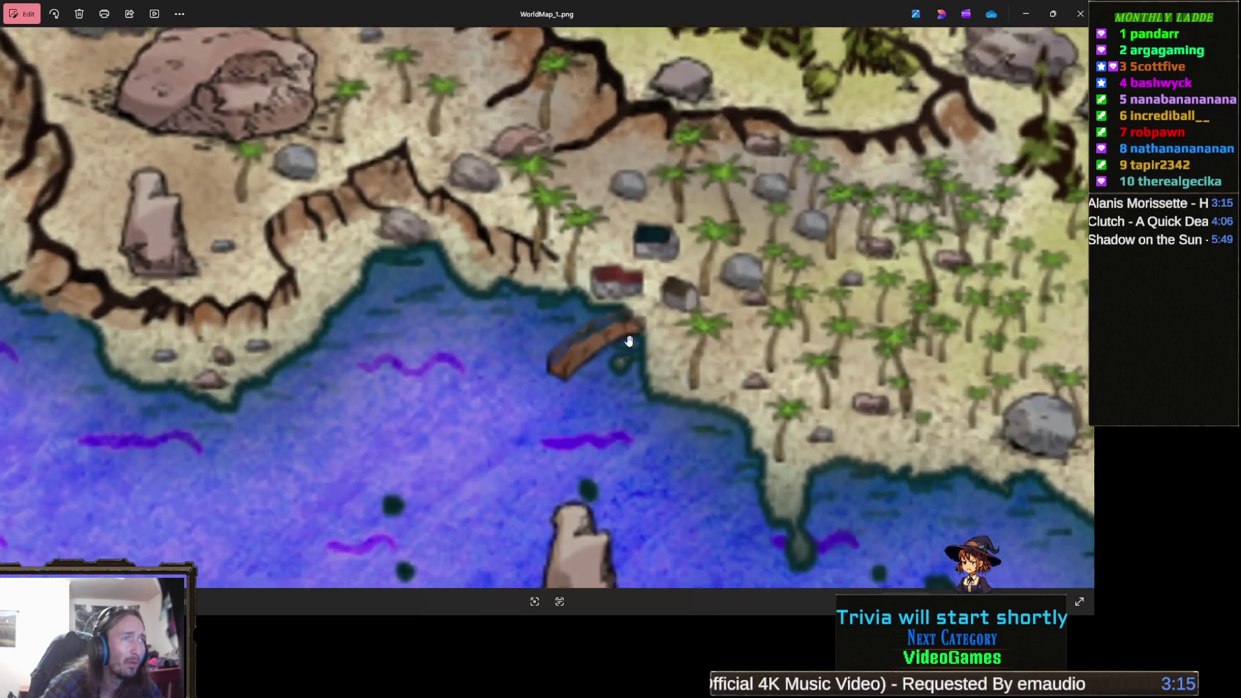
scroll(561, 366, "down", 2)
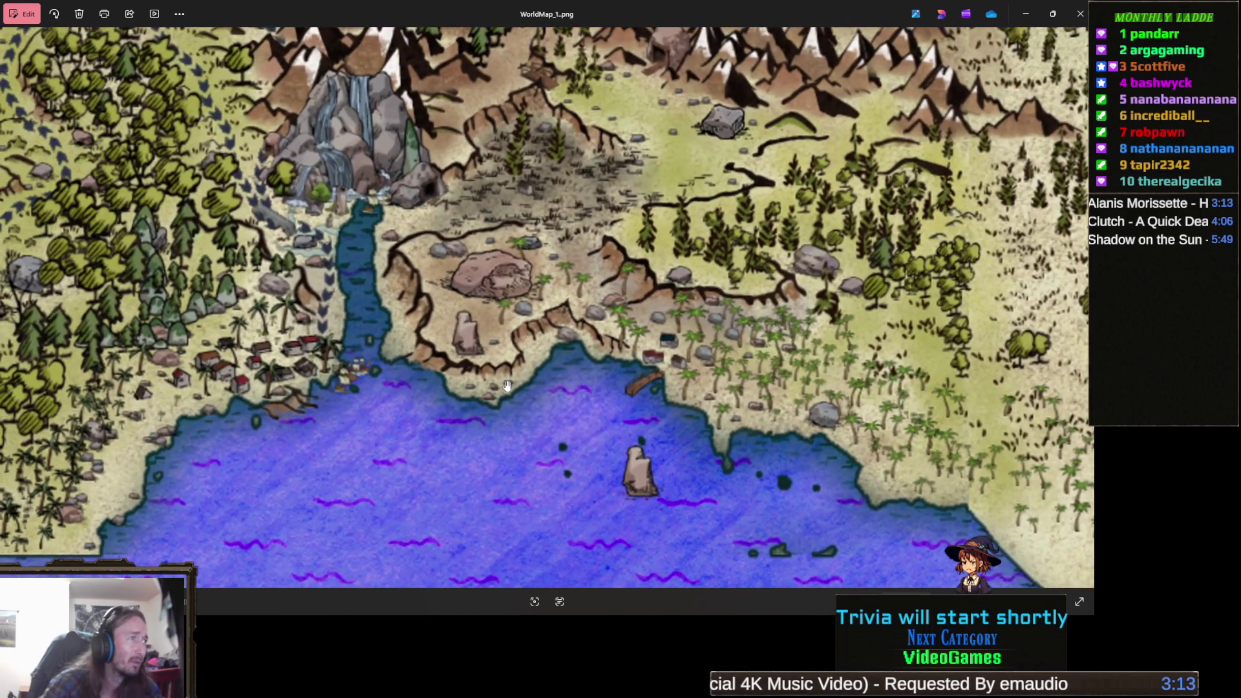
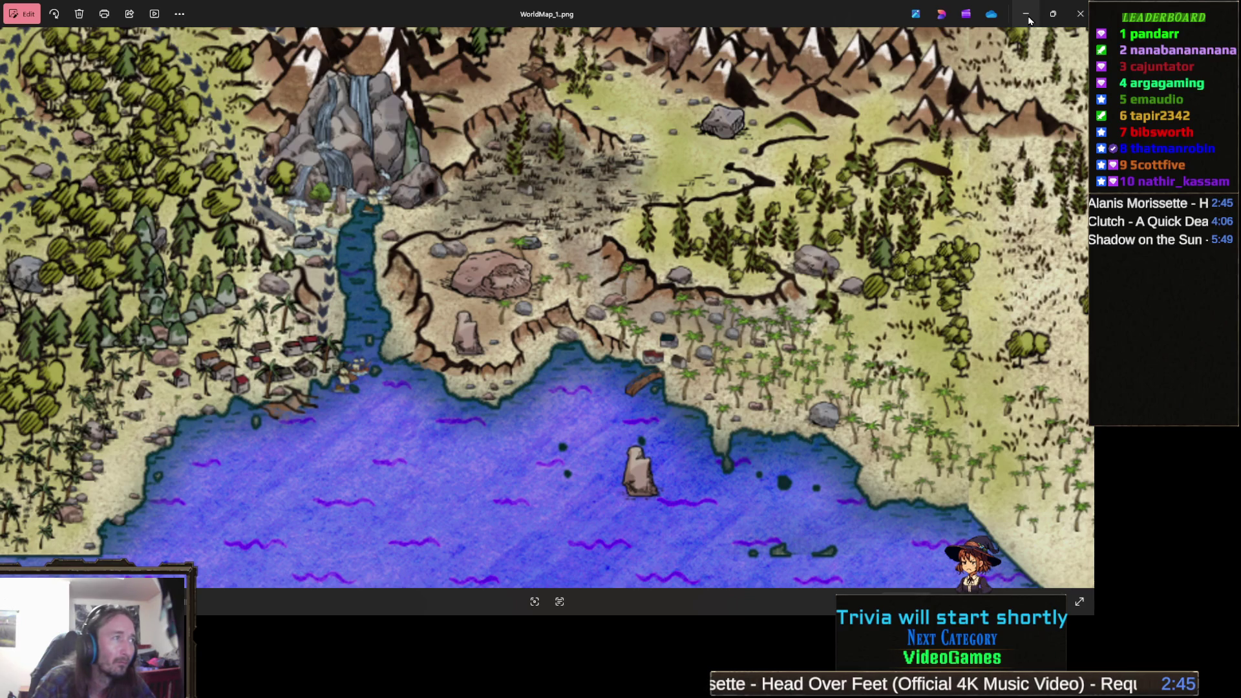
- Close the WorldMap_1.png image and minimize the Downloads folder to get back to Unity
left_click(1080, 14)
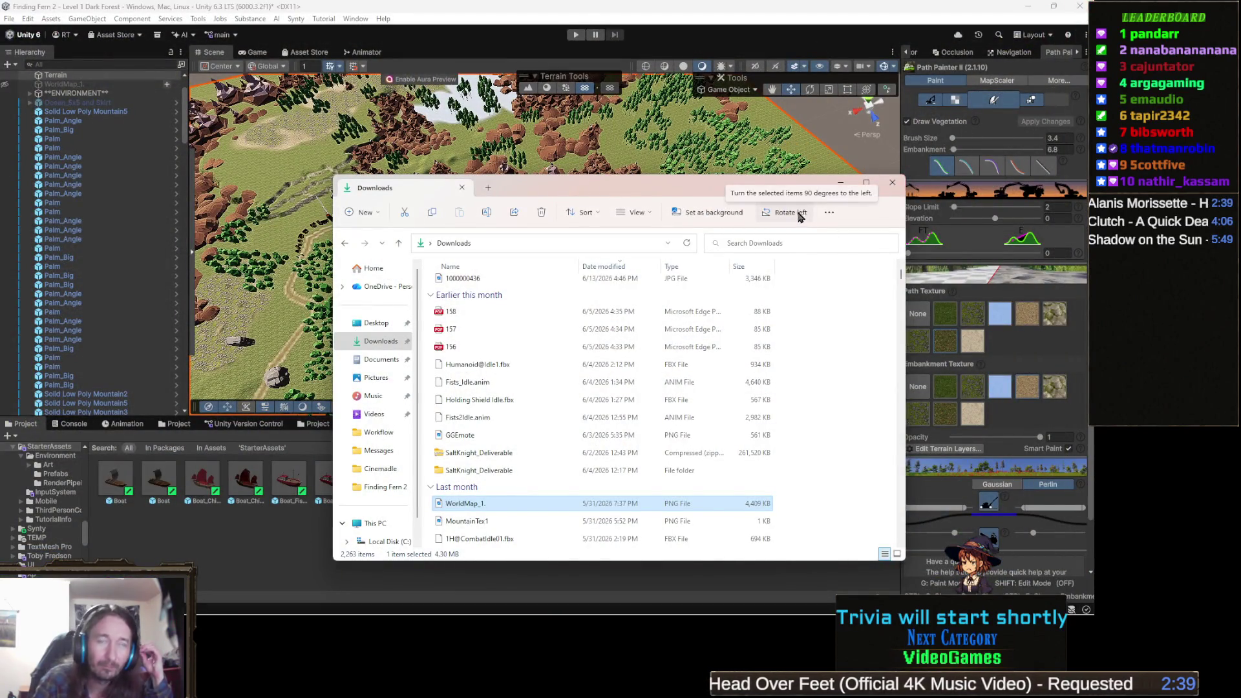
left_click(767, 38)
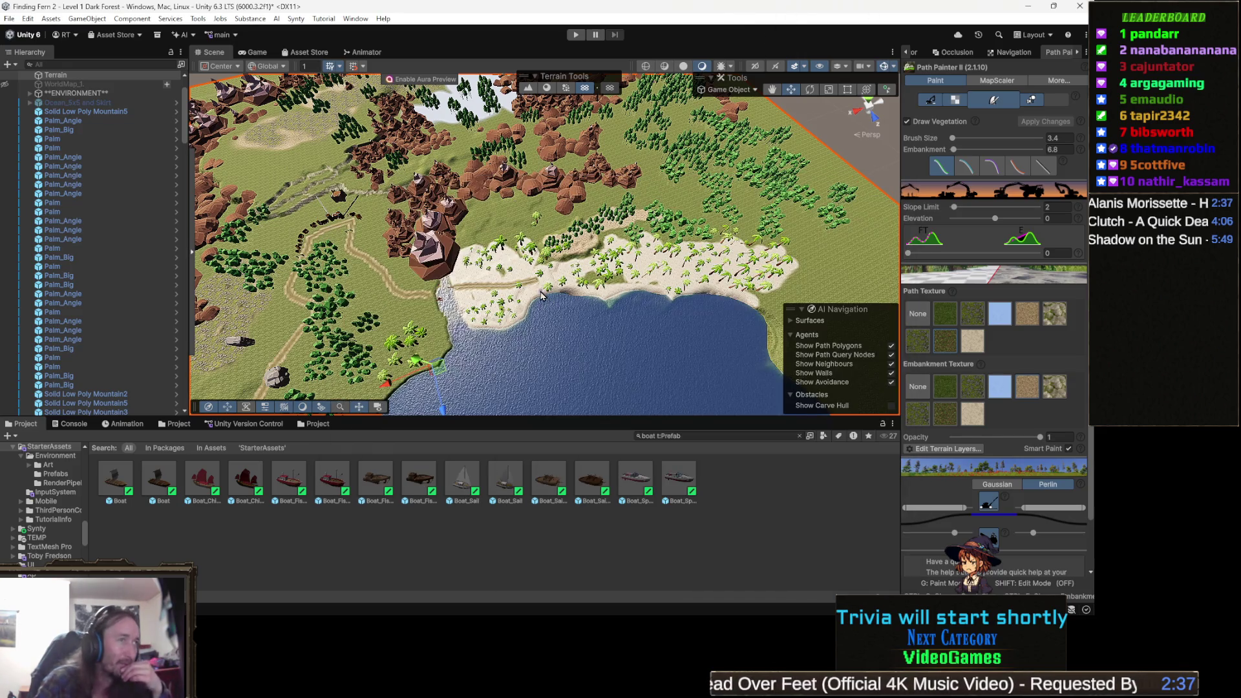
- Zoom in low over the beach and make one Path Painter edit on the sand
scroll(481, 323, "up", 3)
scroll(481, 323, "up", 8)
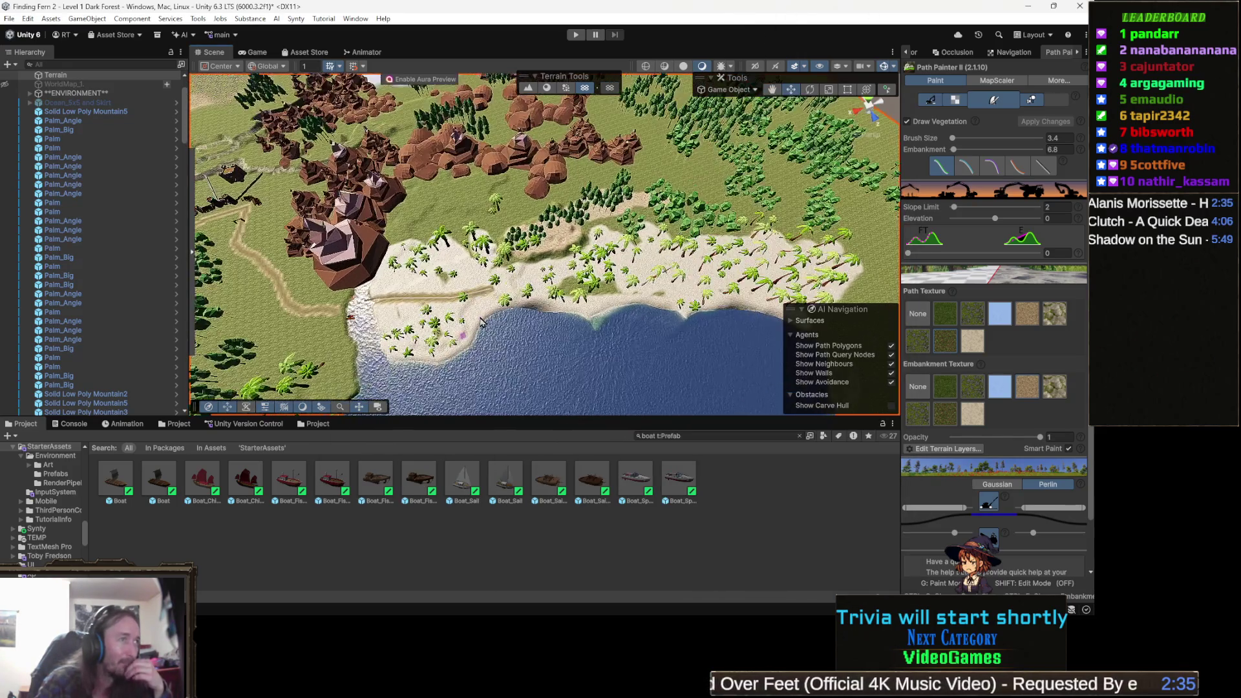
mouse_move(480, 232)
left_mouse_down()
mouse_move(563, 254)
mouse_move(560, 313)
mouse_move(685, 256)
mouse_move(634, 322)
mouse_move(601, 294)
mouse_move(660, 241)
mouse_move(686, 236)
left_mouse_up()
left_click(560, 314)
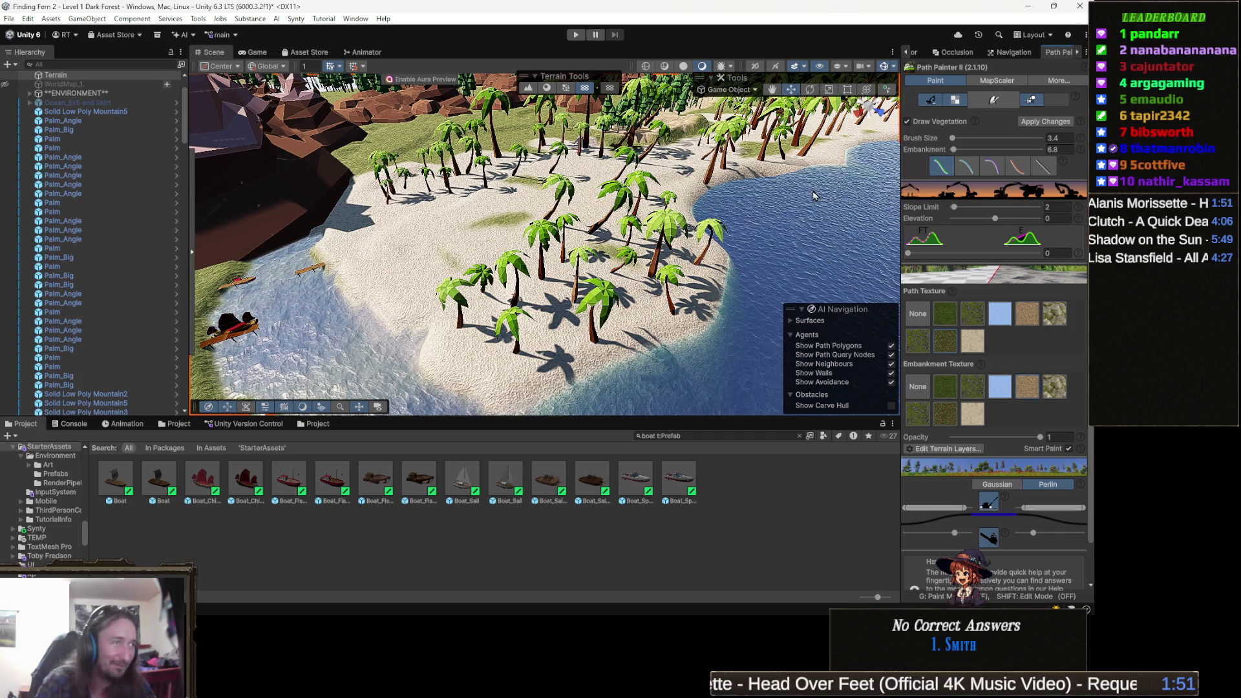
- Orbit around the palm beach and boats, then select a palm tree on the sand
scroll(666, 194, "up", 1)
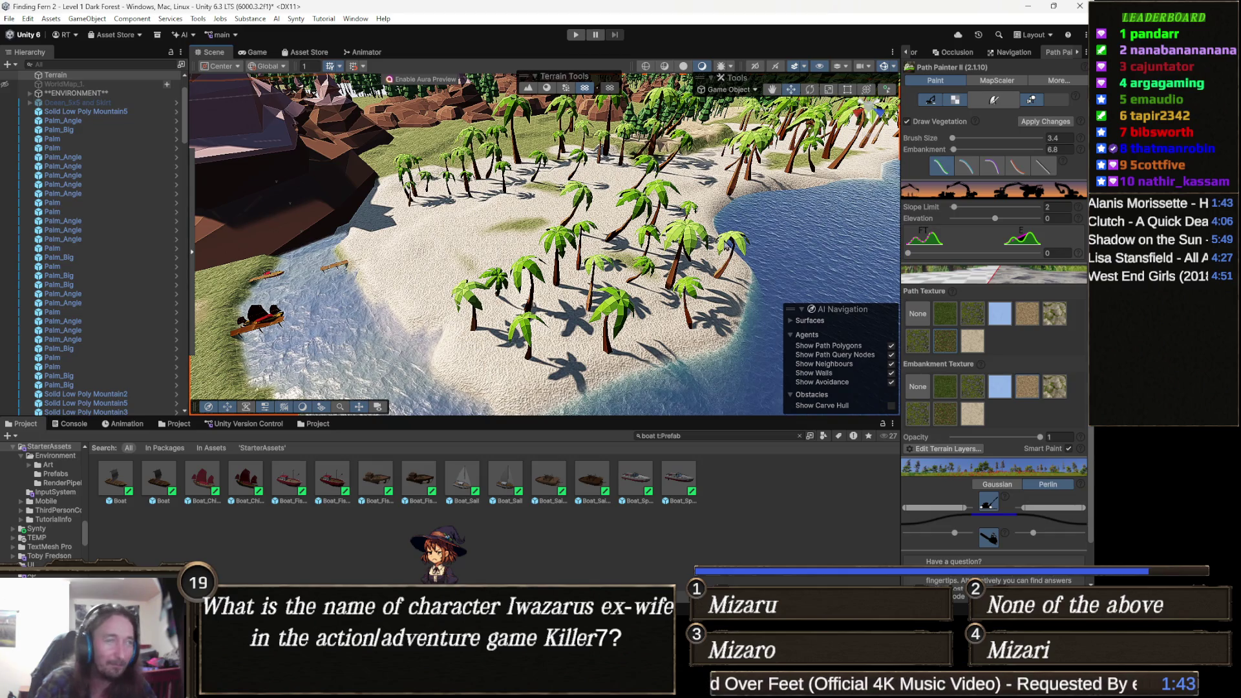
scroll(583, 288, "down", 3)
left_click_drag(604, 267, 607, 452)
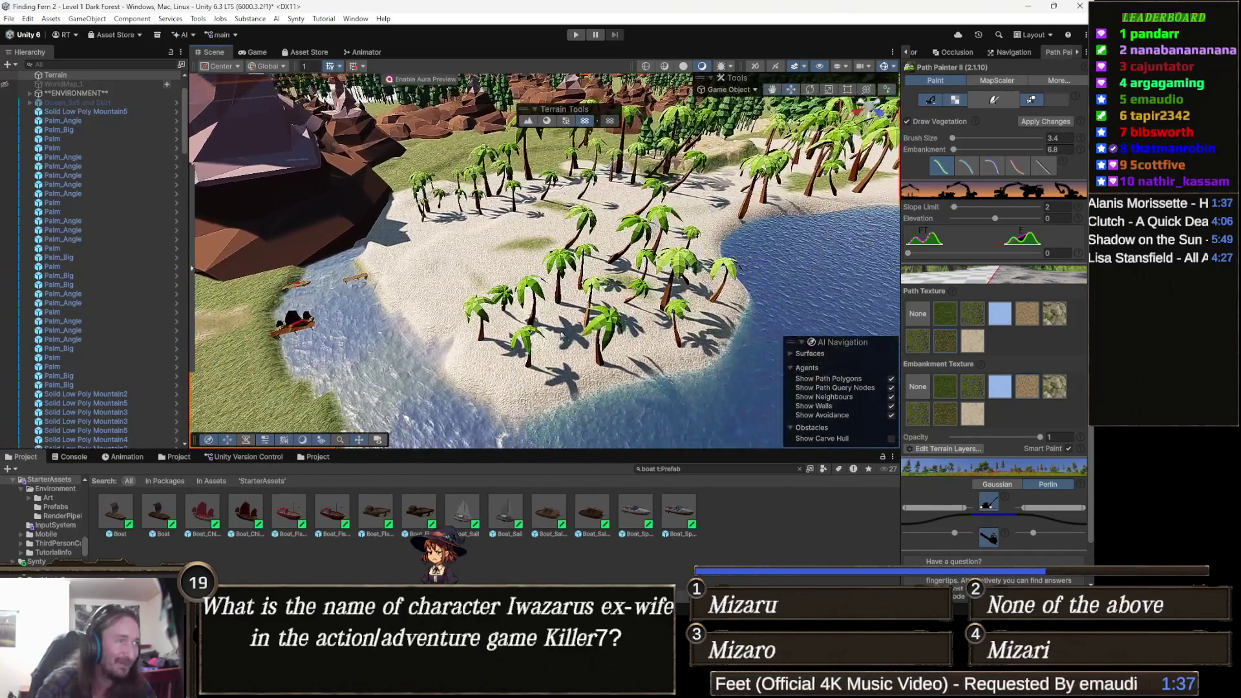
left_click(531, 292)
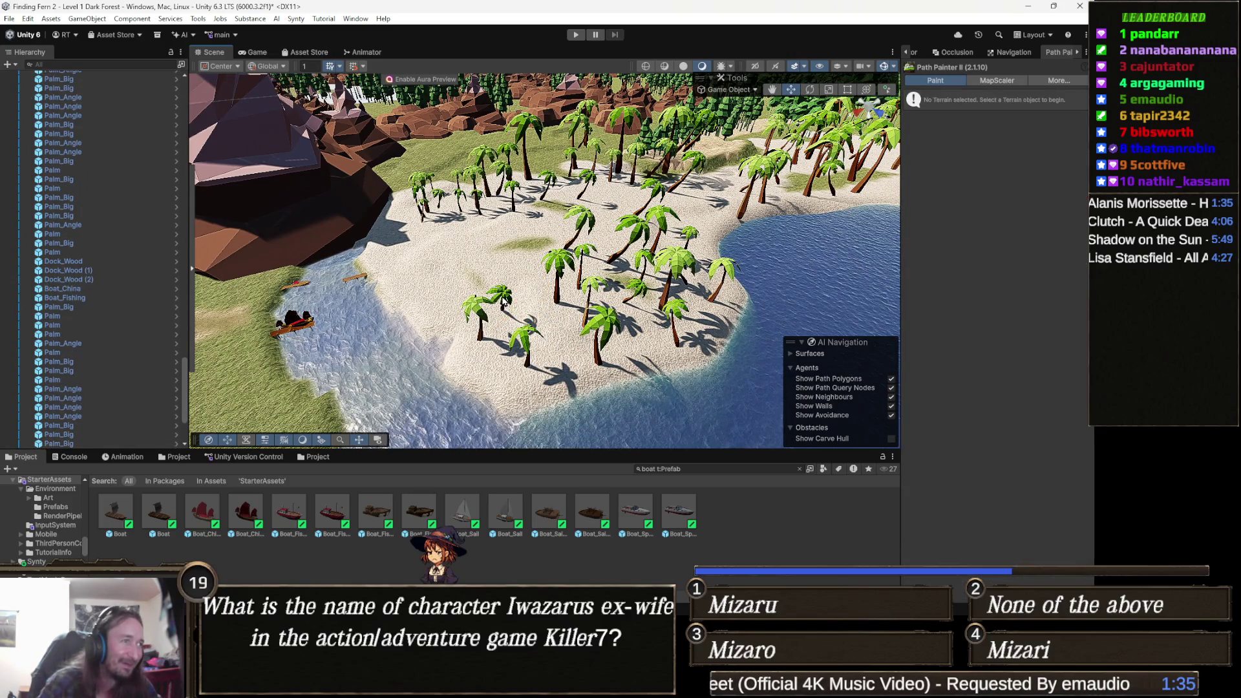
- Delete five palm trees from the open sand, then orbit to look down on the beach
key("Delete")
left_click(525, 323)
key("Delete")
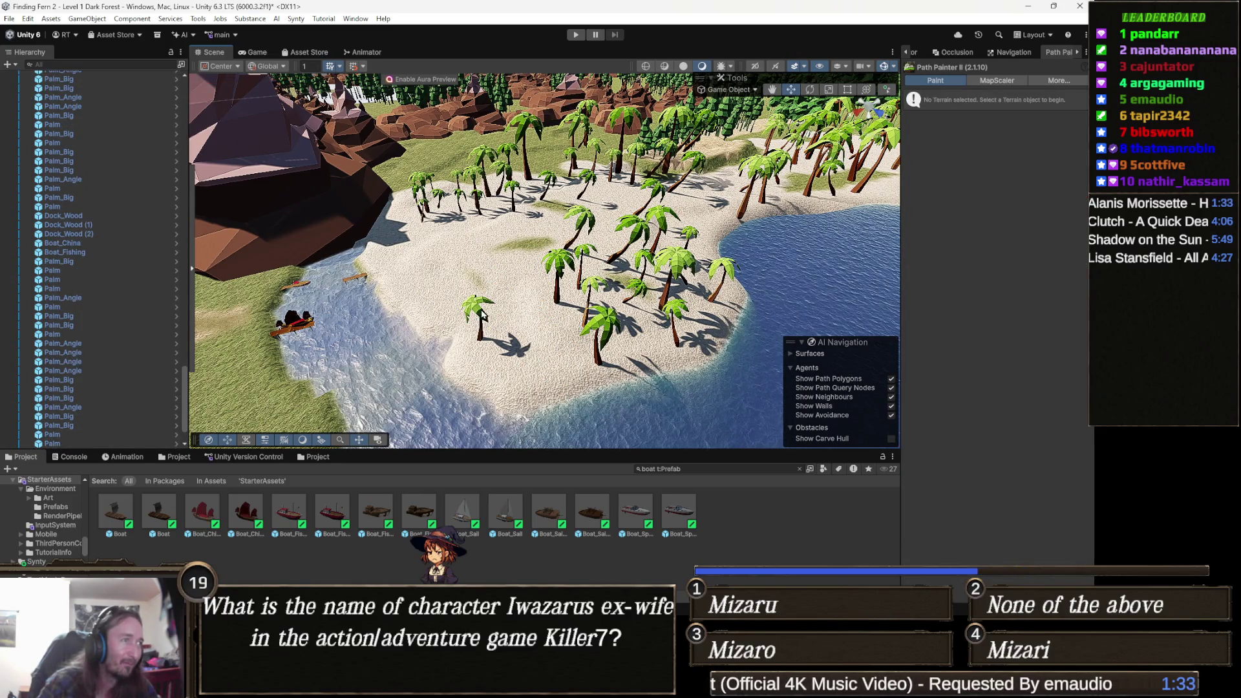
left_click(482, 315)
key("Delete")
left_click(660, 271)
key("Delete")
left_click(580, 257)
key("Delete")
mouse_move(580, 257)
left_mouse_down()
mouse_move(543, 366)
mouse_move(575, 334)
mouse_move(562, 366)
mouse_move(618, 429)
mouse_move(571, 216)
left_mouse_up()
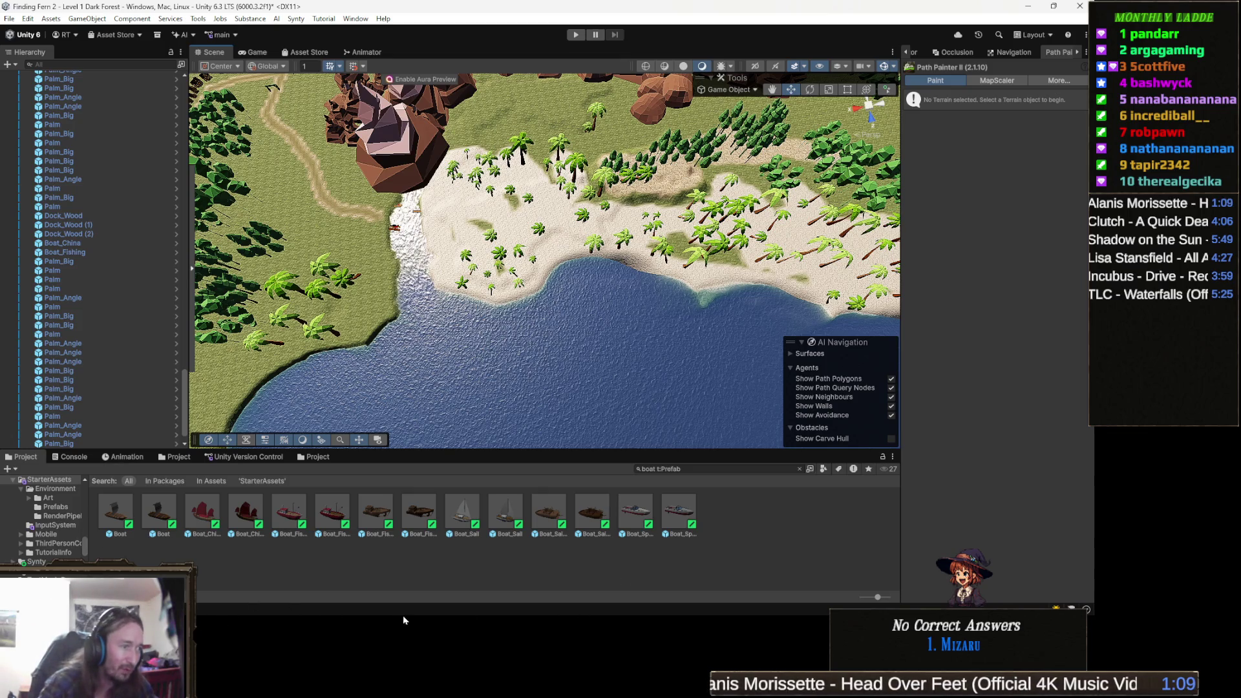
key("super")
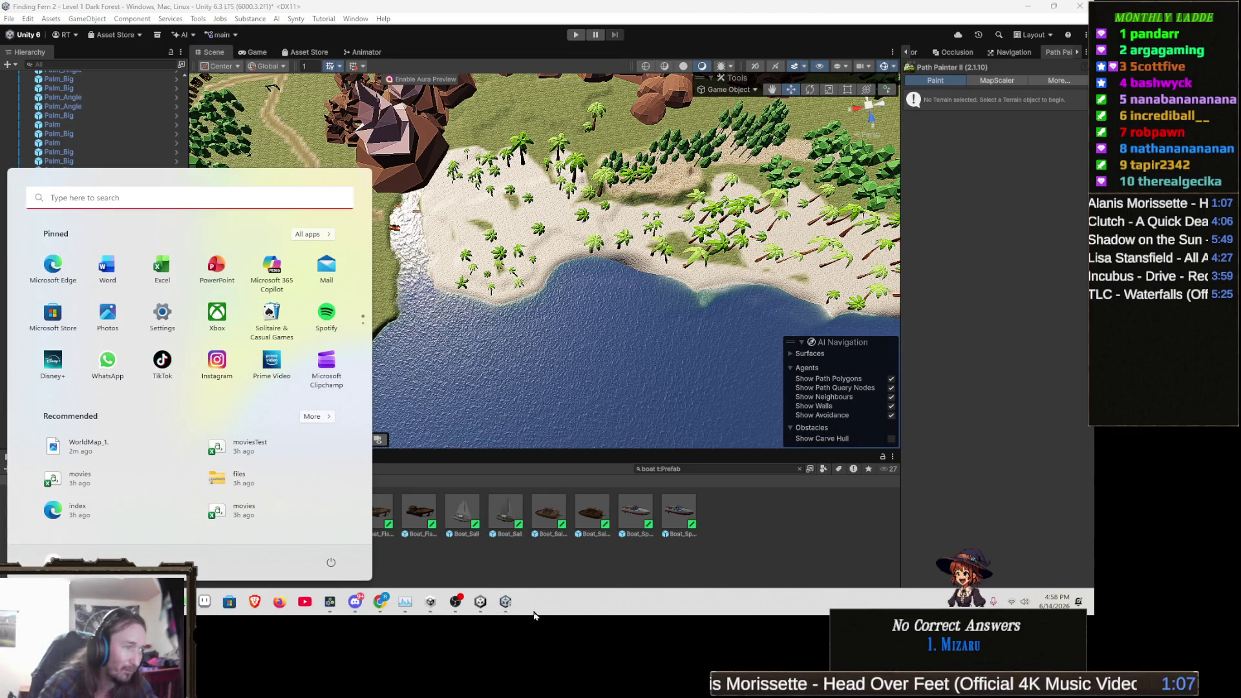
key("super")
key("alt+Tab")
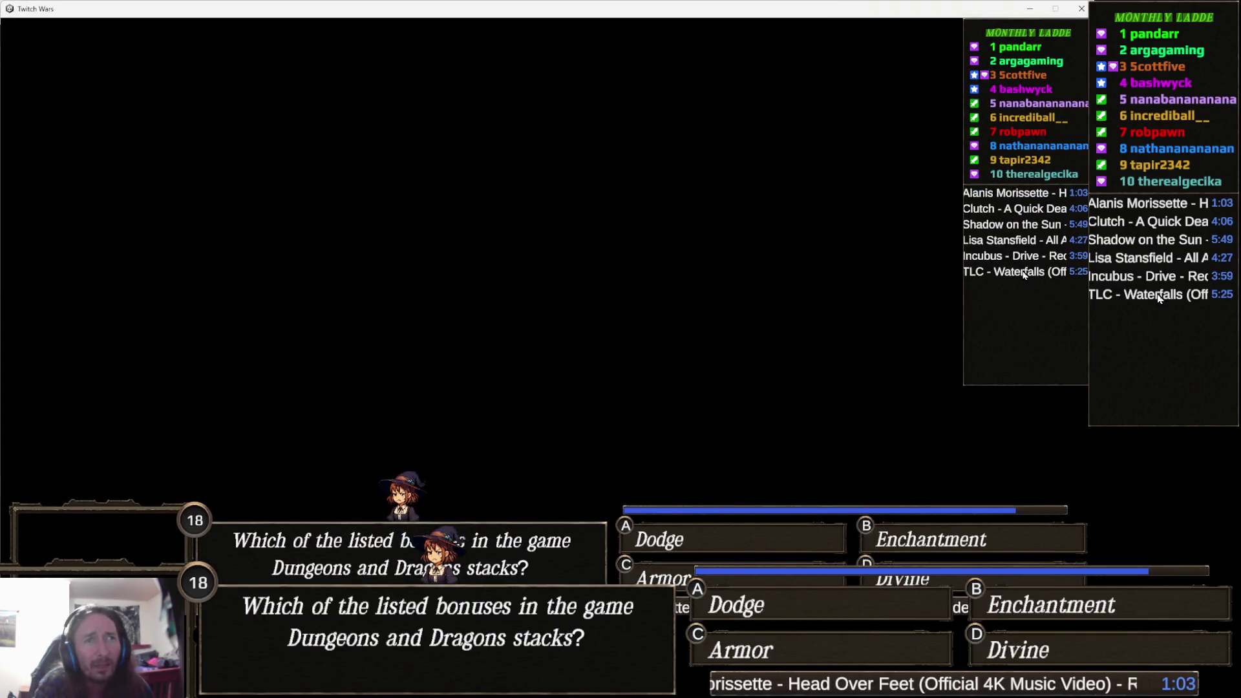
left_click(1031, 13)
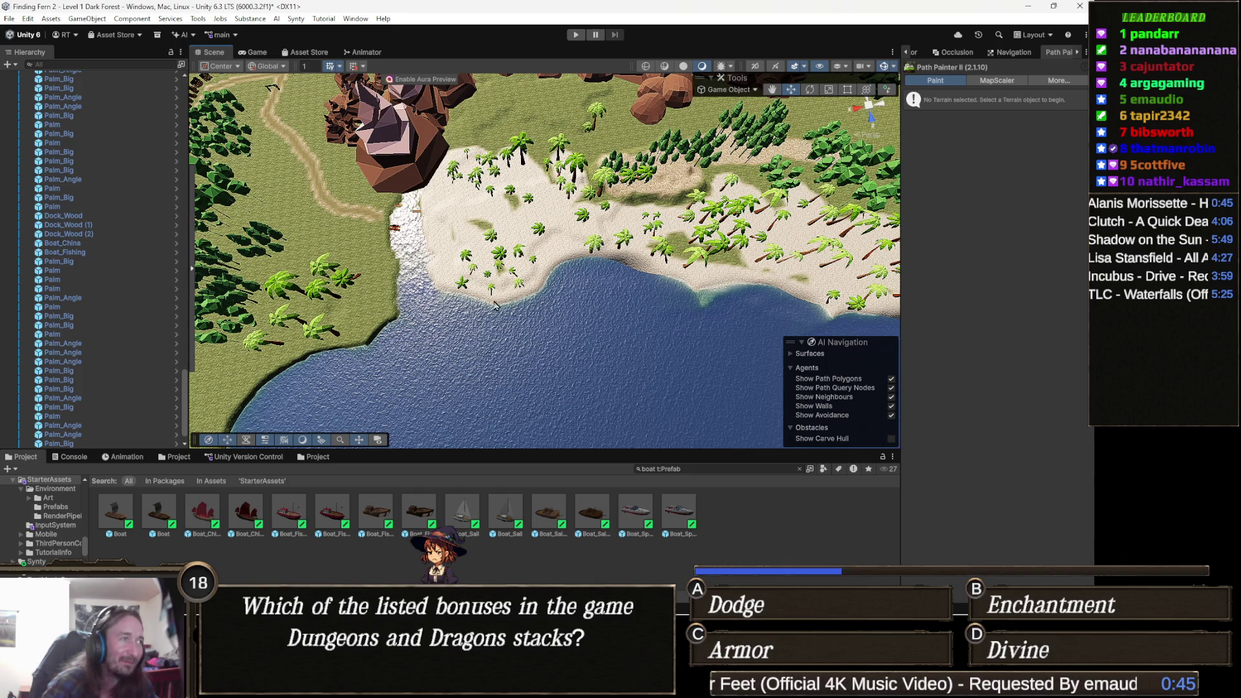
- Select a range of Palm_Big objects in the Hierarchy, delete them, then undo that mass deletion
scroll(494, 303, "up", 5)
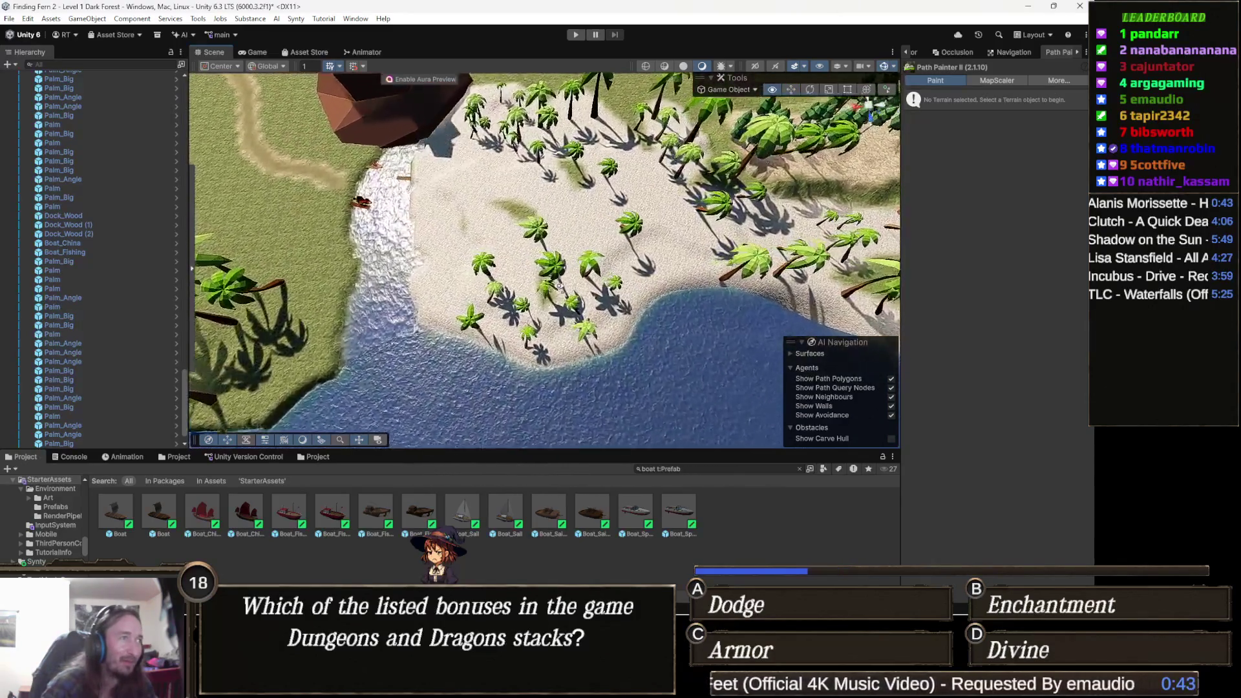
scroll(559, 286, "up", 5)
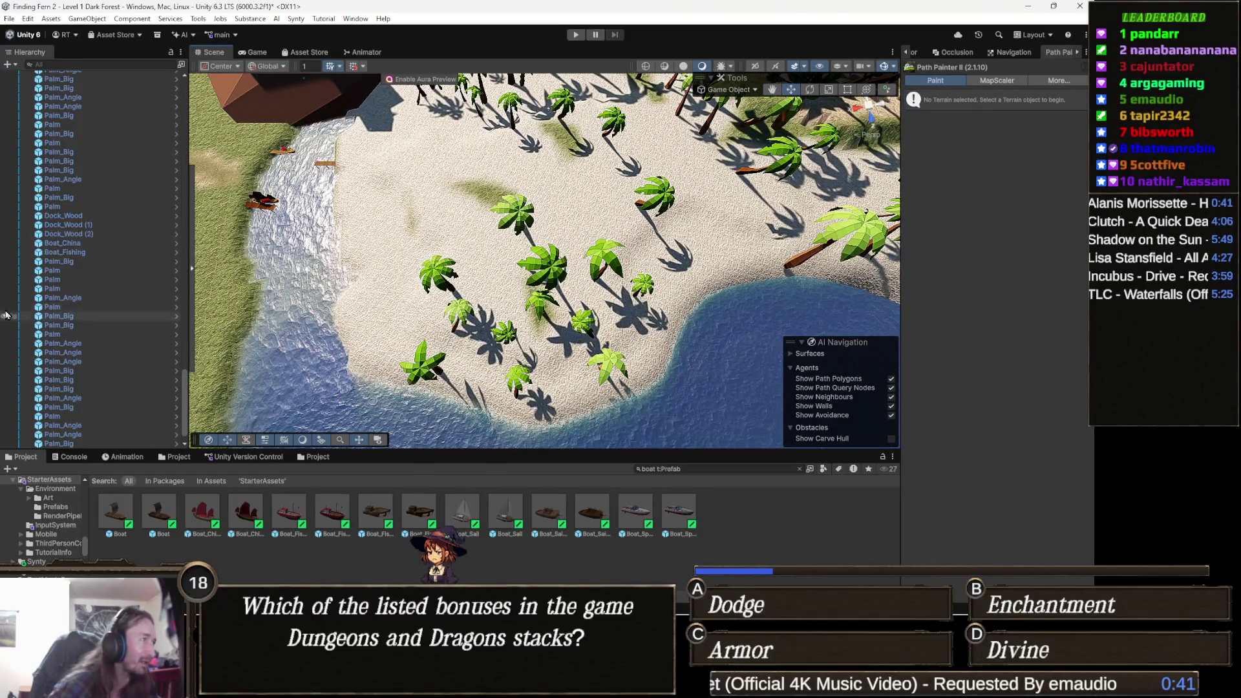
left_click_drag(570, 325, 458, 194)
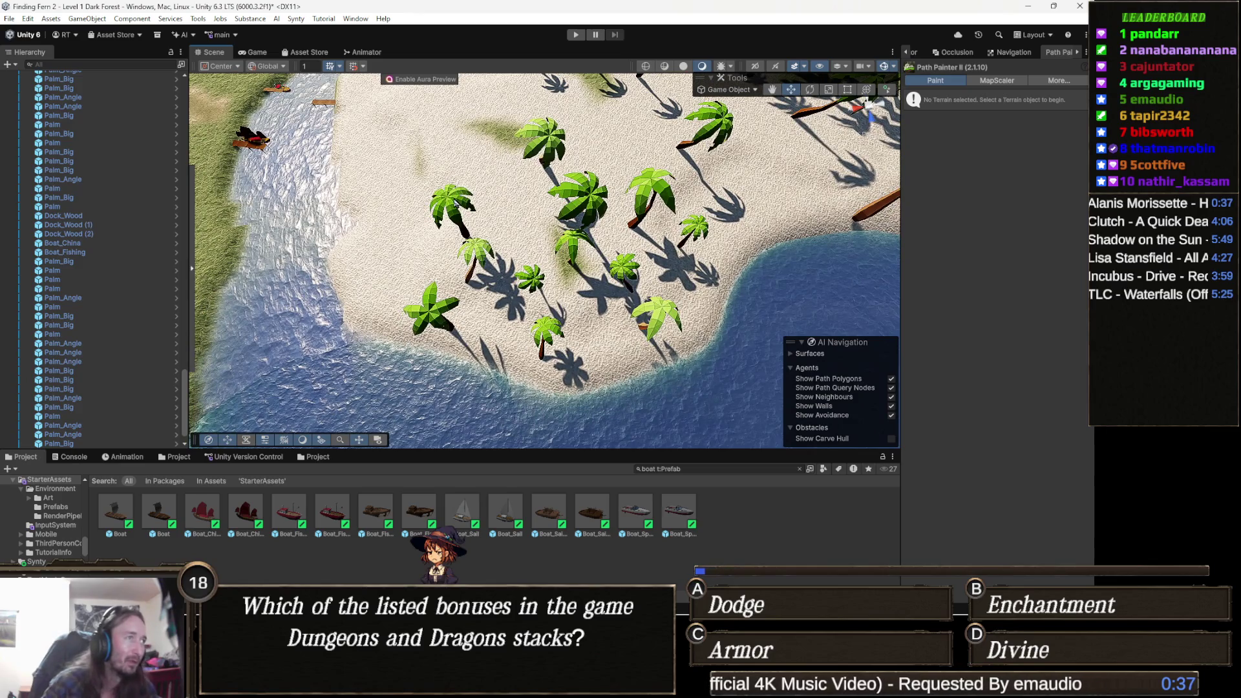
left_click(456, 204)
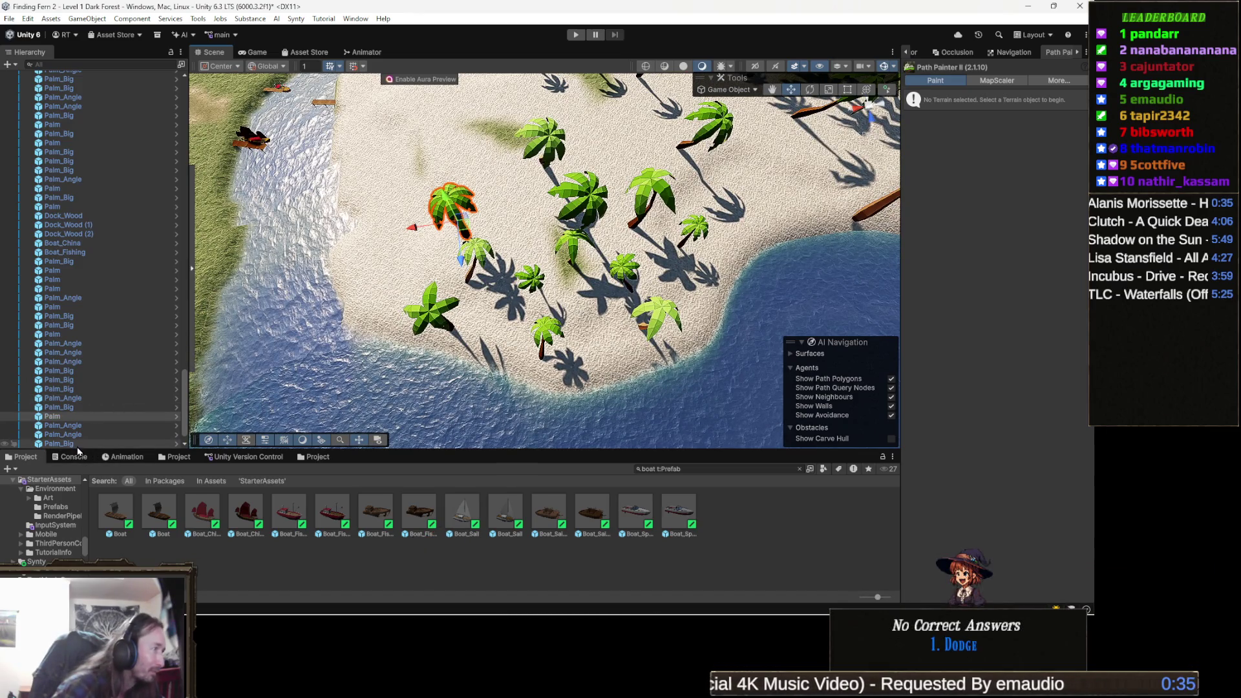
left_click(80, 443)
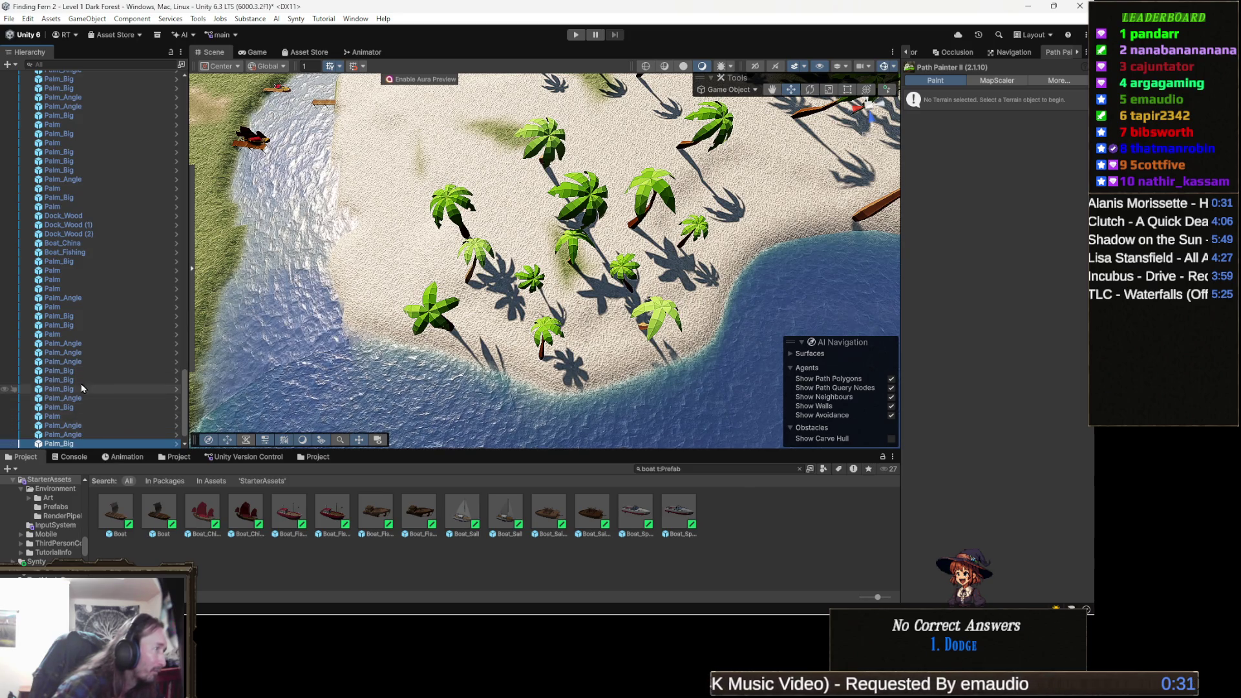
left_click(81, 270, "shift")
key("Delete")
key("ctrl+z")
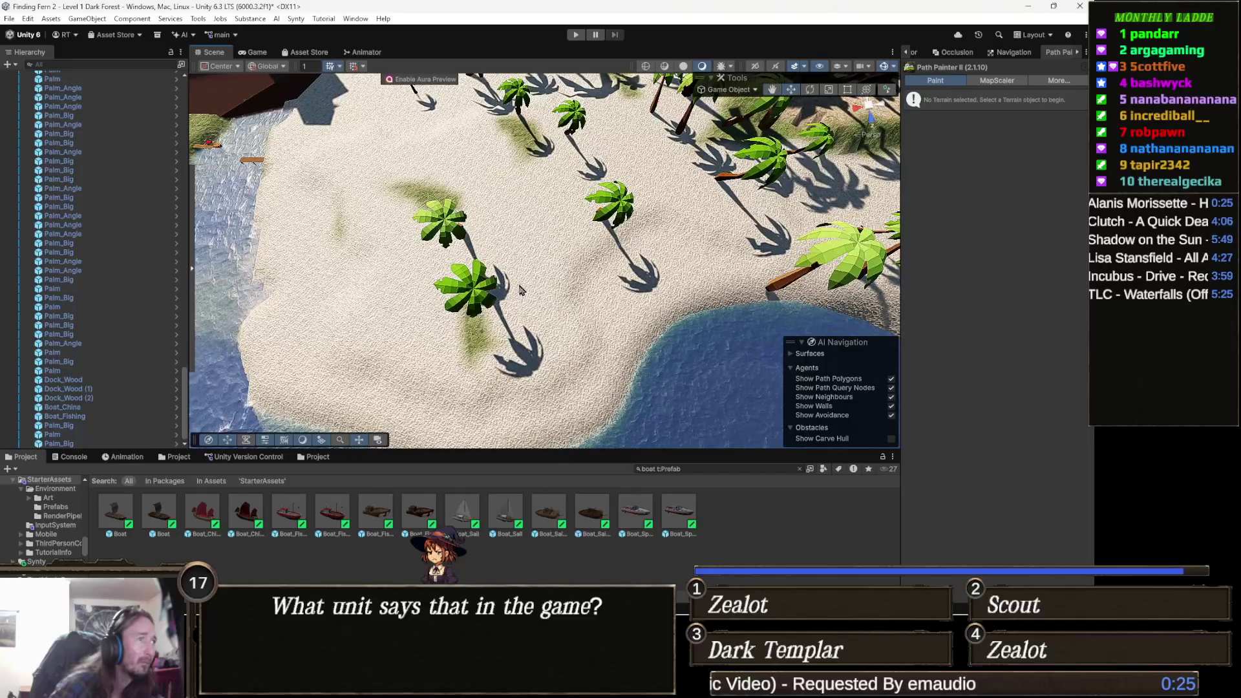
- Delete four palms one by one from the middle of the sand, moving along the beach
left_click(471, 294)
key("Delete")
left_click(454, 223)
key("Delete")
left_click(611, 207)
key("Delete")
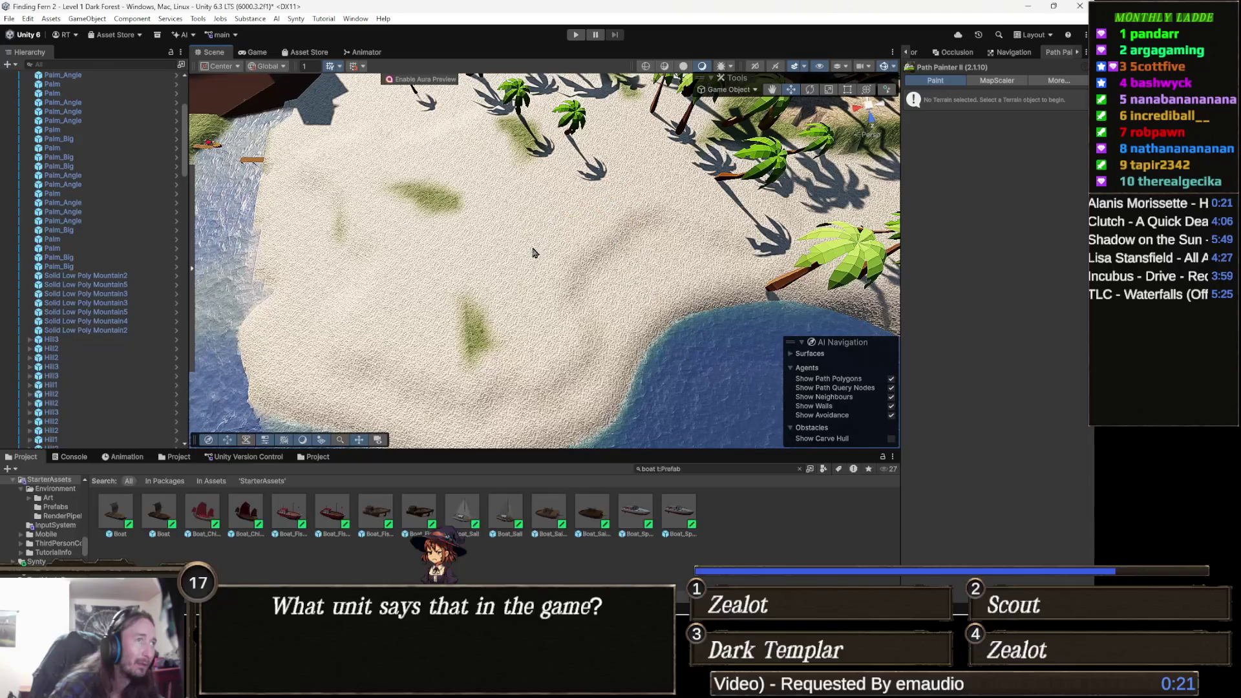
key("Up")
left_click(574, 223)
key("Delete")
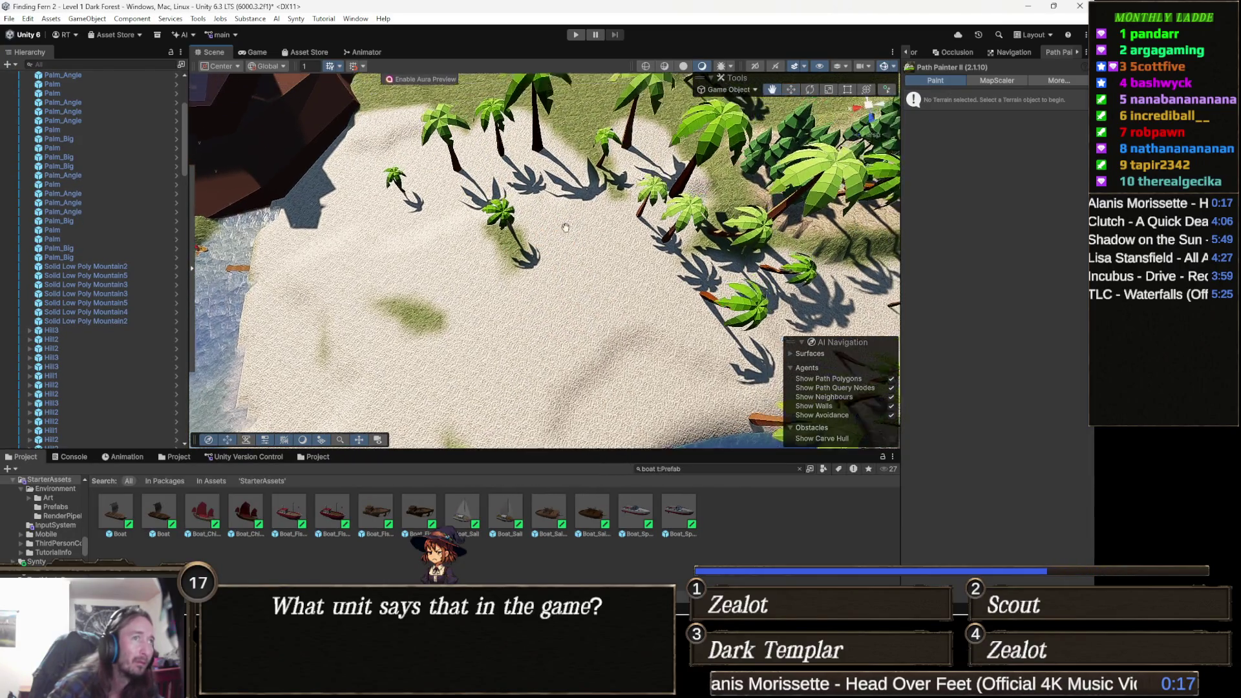
key("Up")
key("Down")
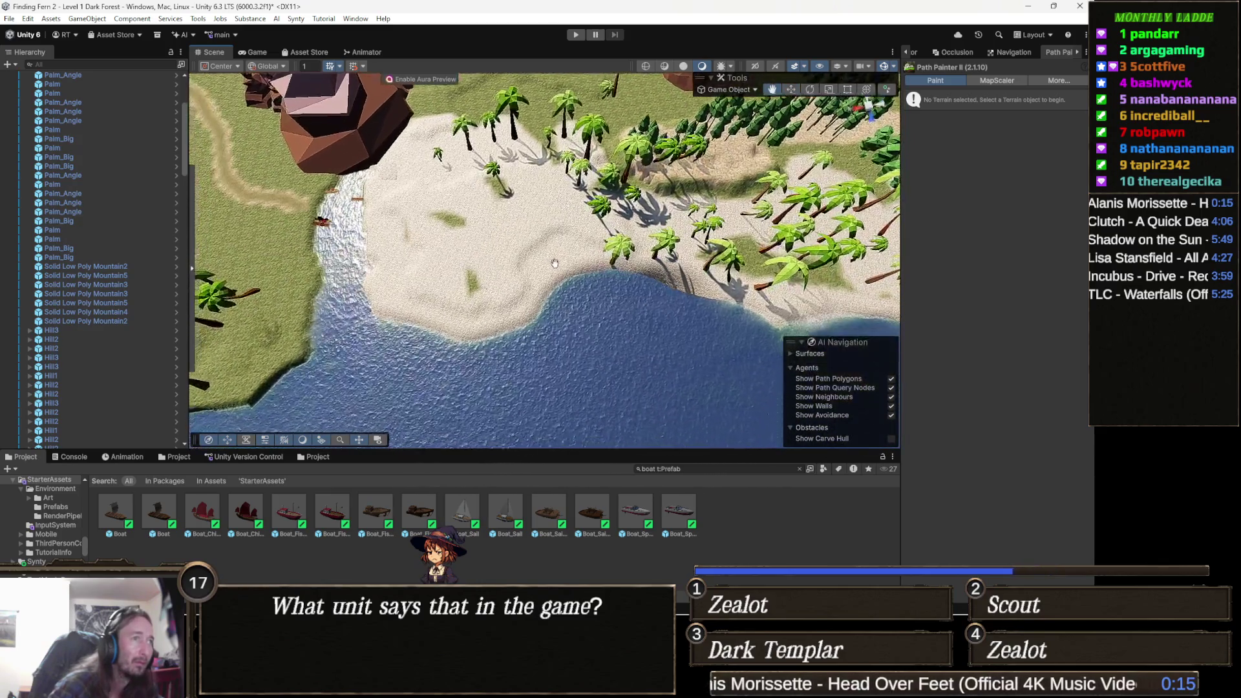
key("Up")
- Delete seven more palms near the top of the beach, by the mountain and at its edge
left_click(567, 109)
key("Delete")
left_click(525, 137)
key("Delete")
left_click(481, 145)
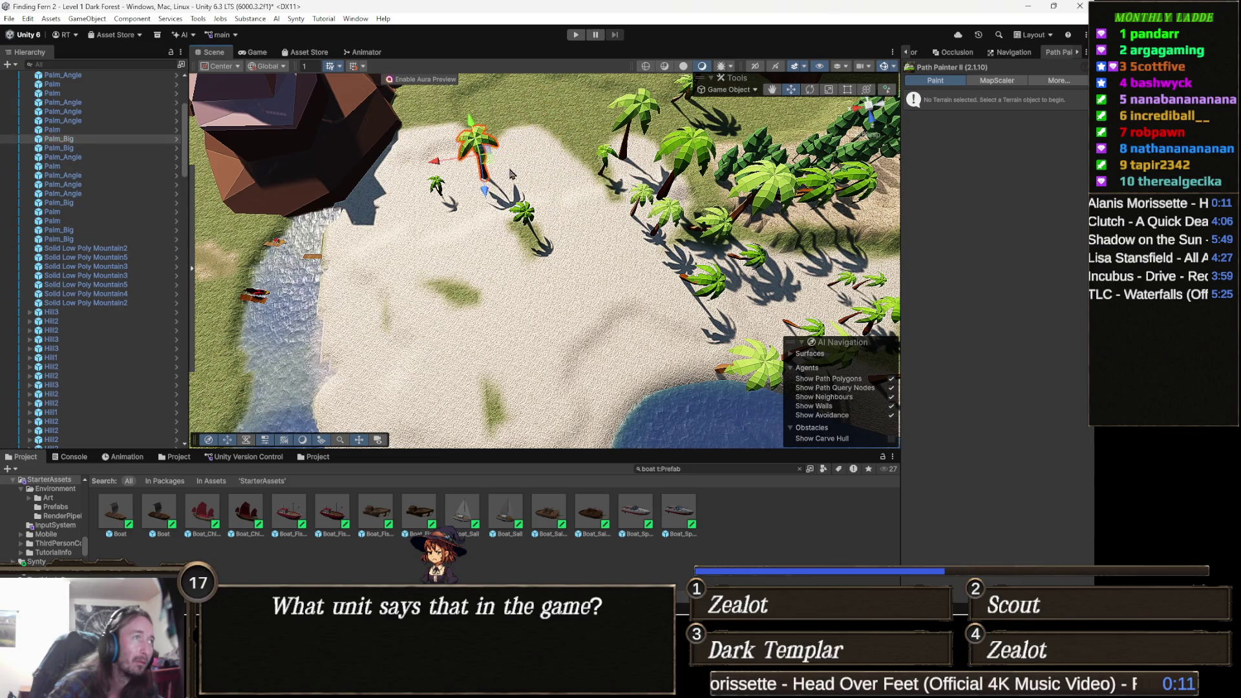
key("Delete")
left_click(526, 215)
key("Delete")
left_click(437, 185)
key("Delete")
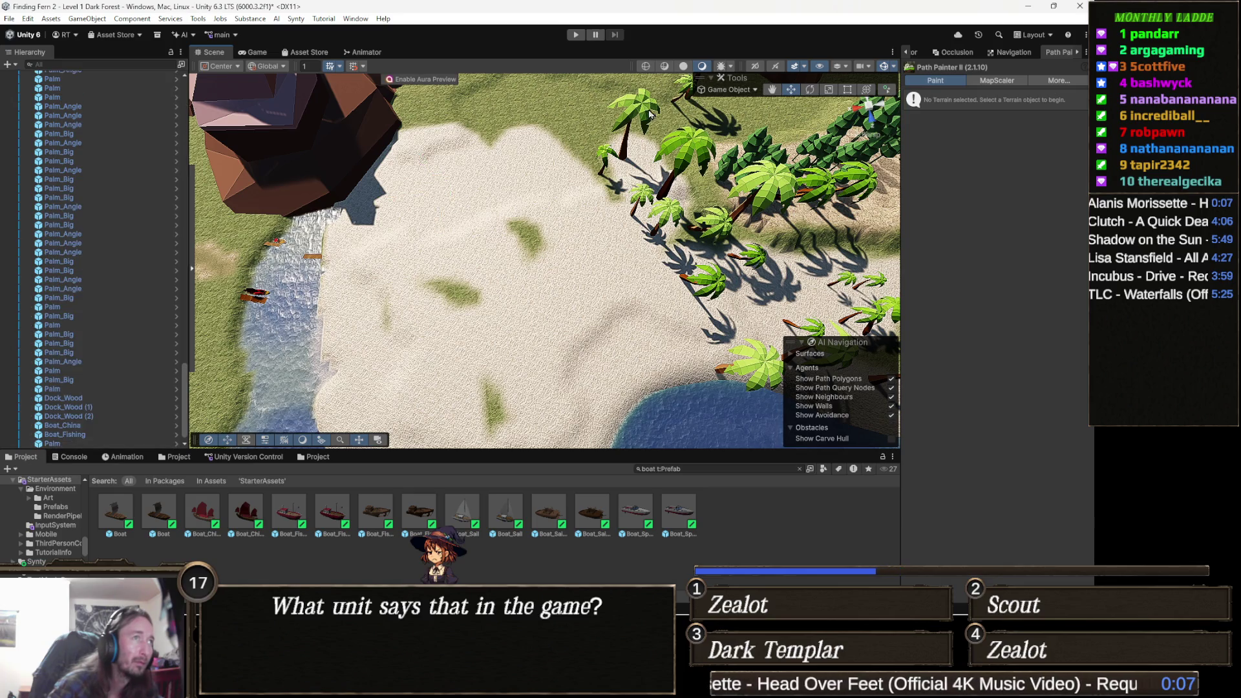
left_click(646, 111)
key("Delete")
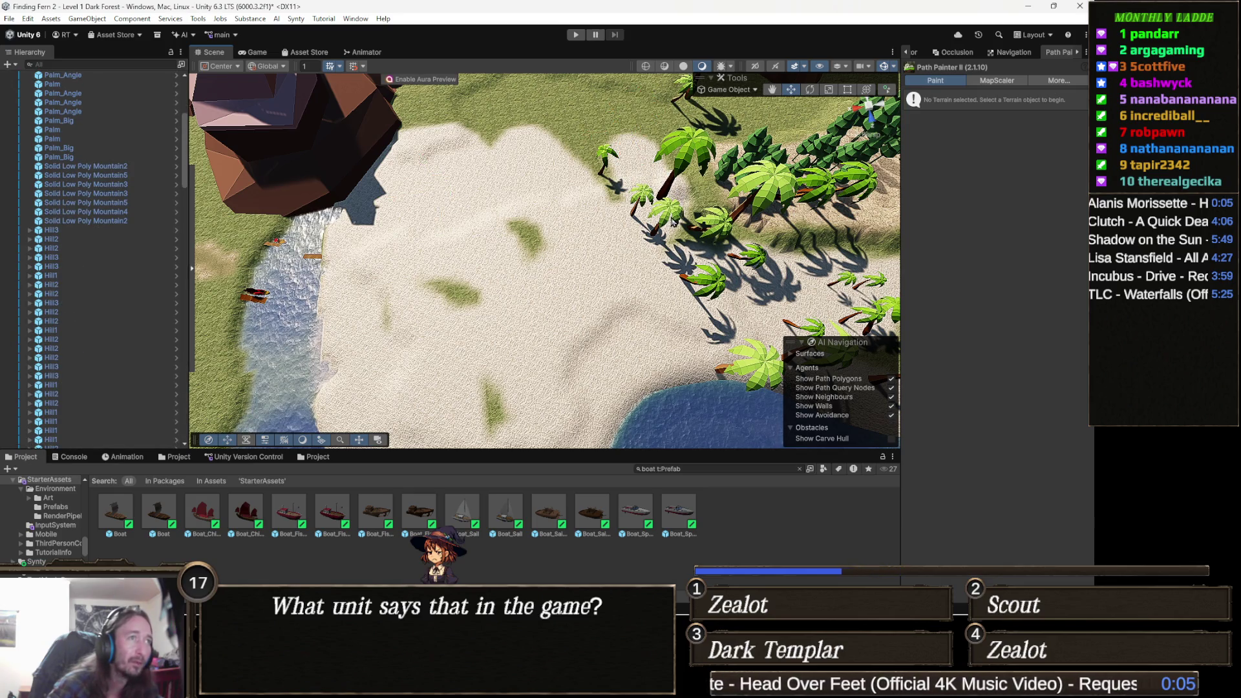
left_click(672, 221)
key("Delete")
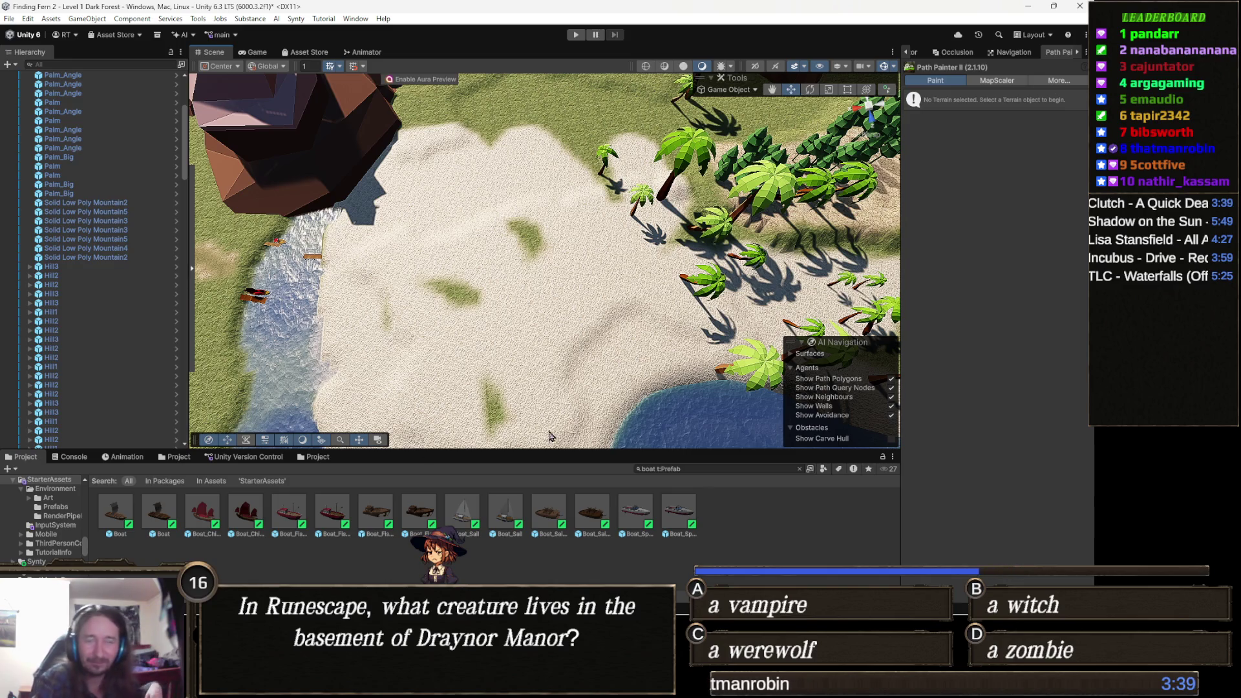
scroll(586, 287, "up", 5)
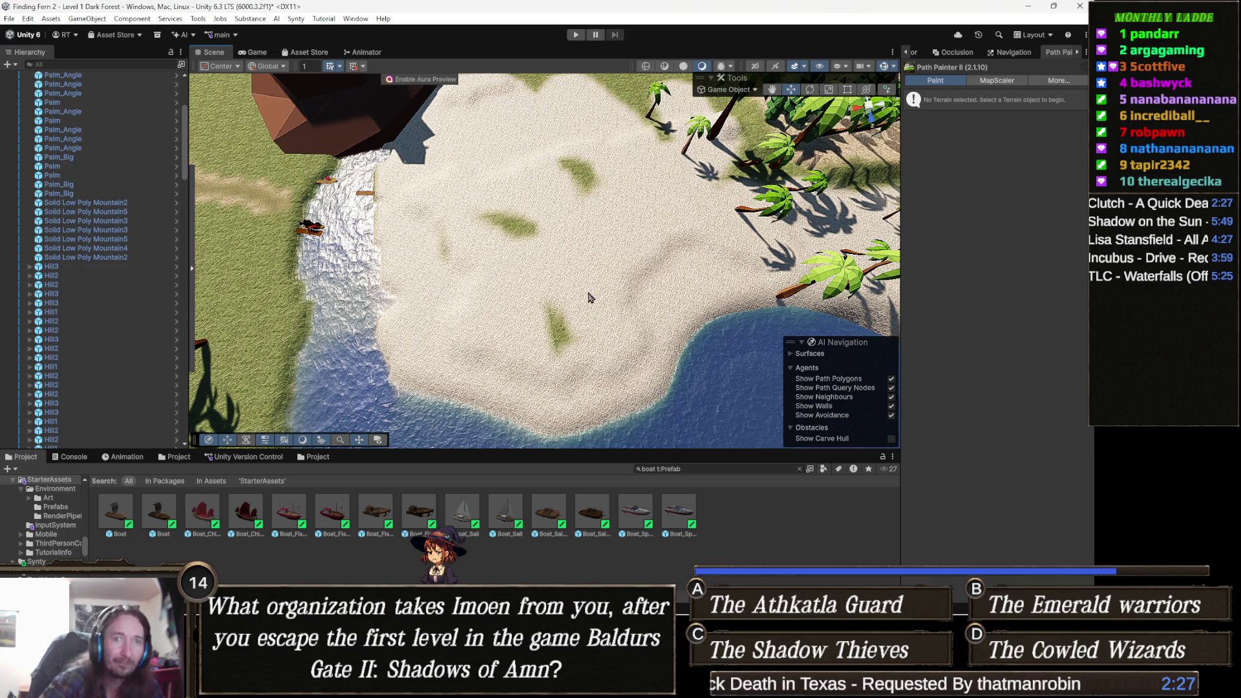
left_click(561, 288)
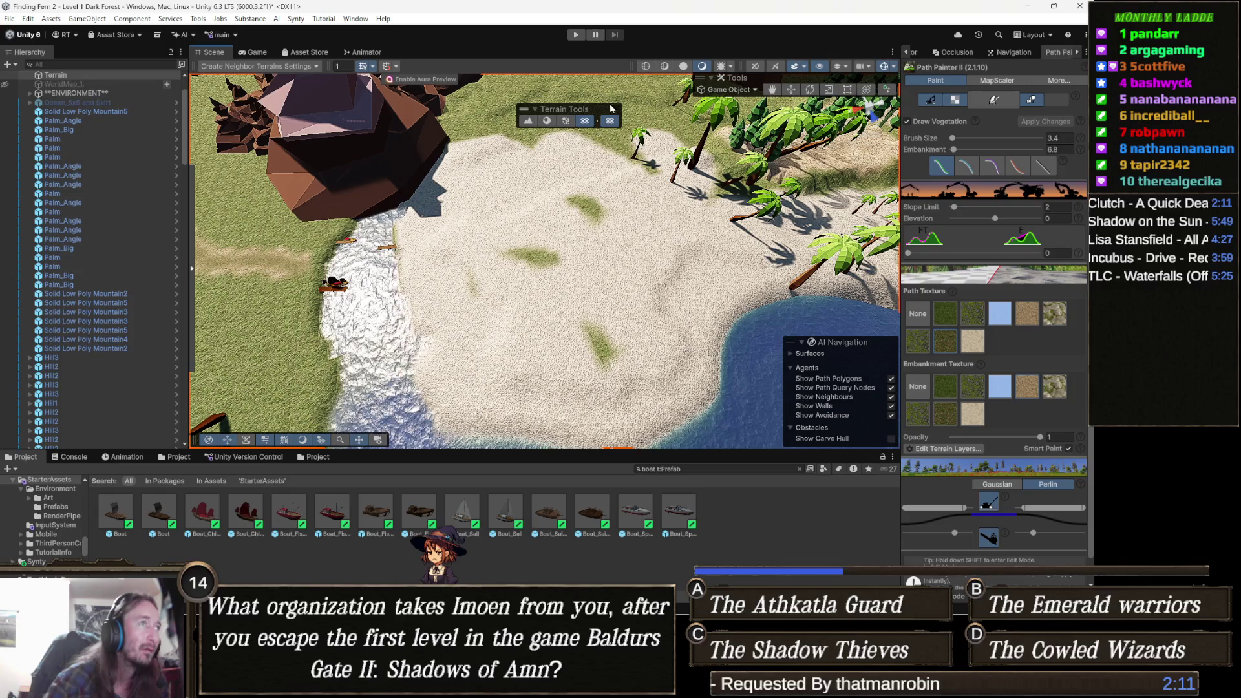
- Move the Terrain Tools overlay onto the scene toolbar, then search the Start menu for 'steam'
left_click_drag(585, 110, 643, 89)
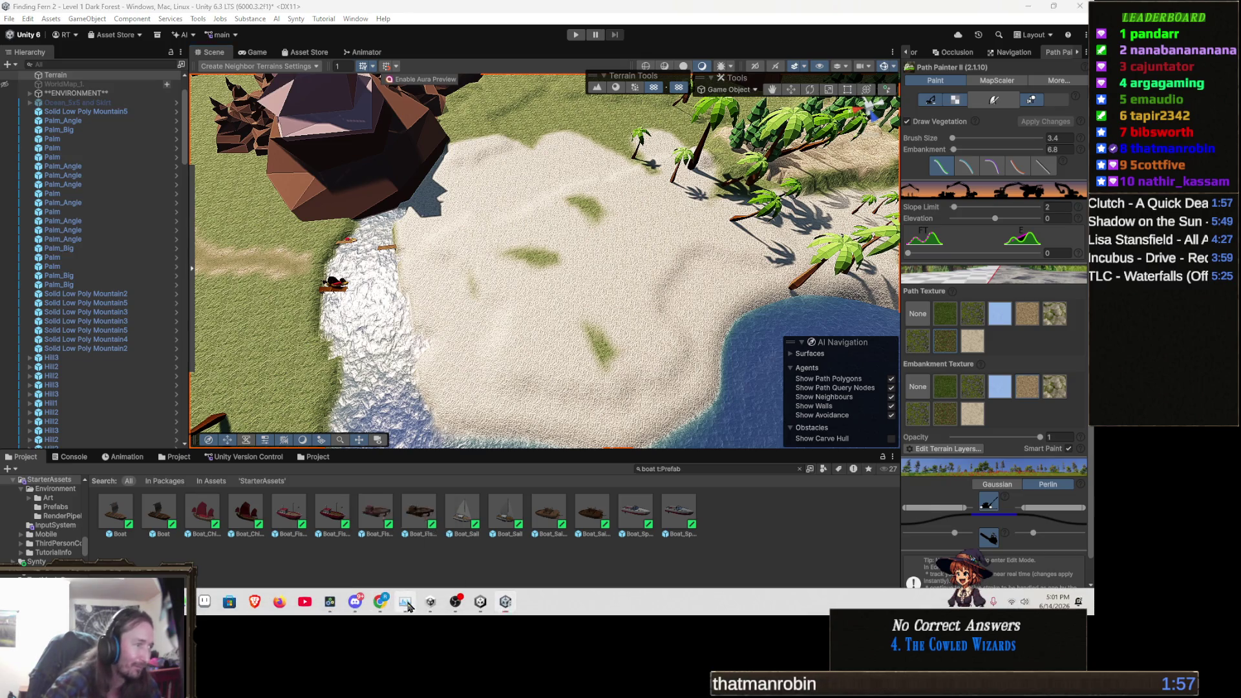
left_click(405, 603)
left_click(405, 604)
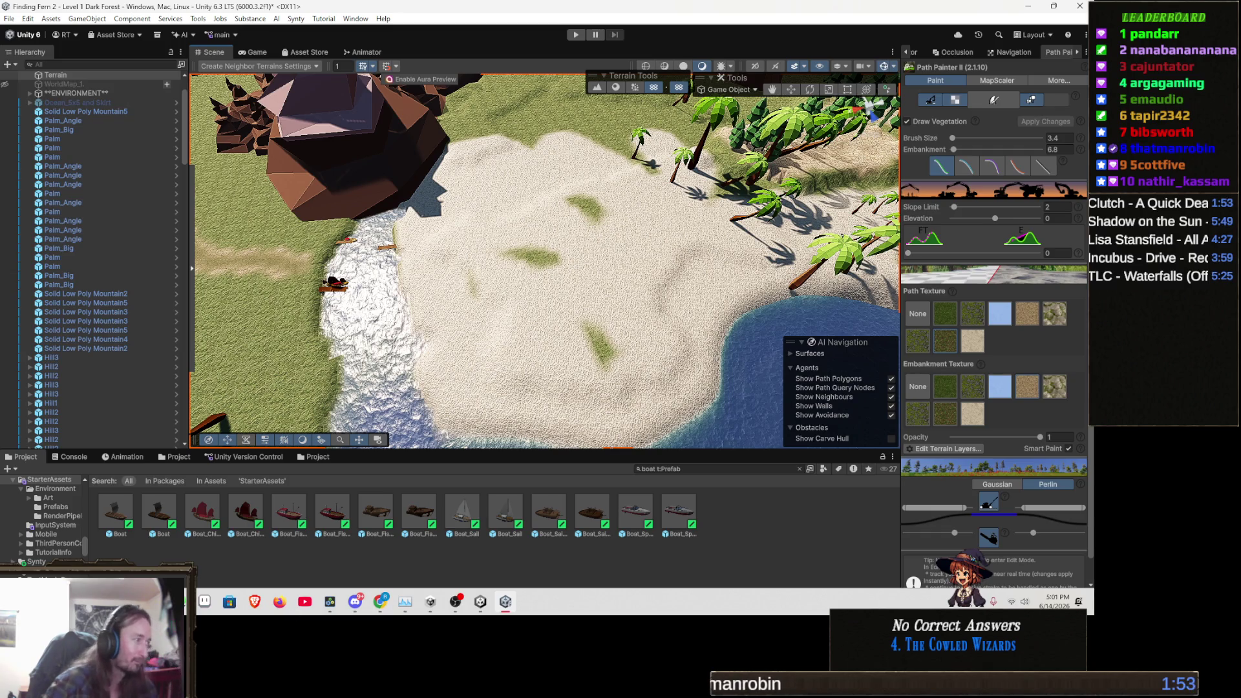
key("super")
type("steam")
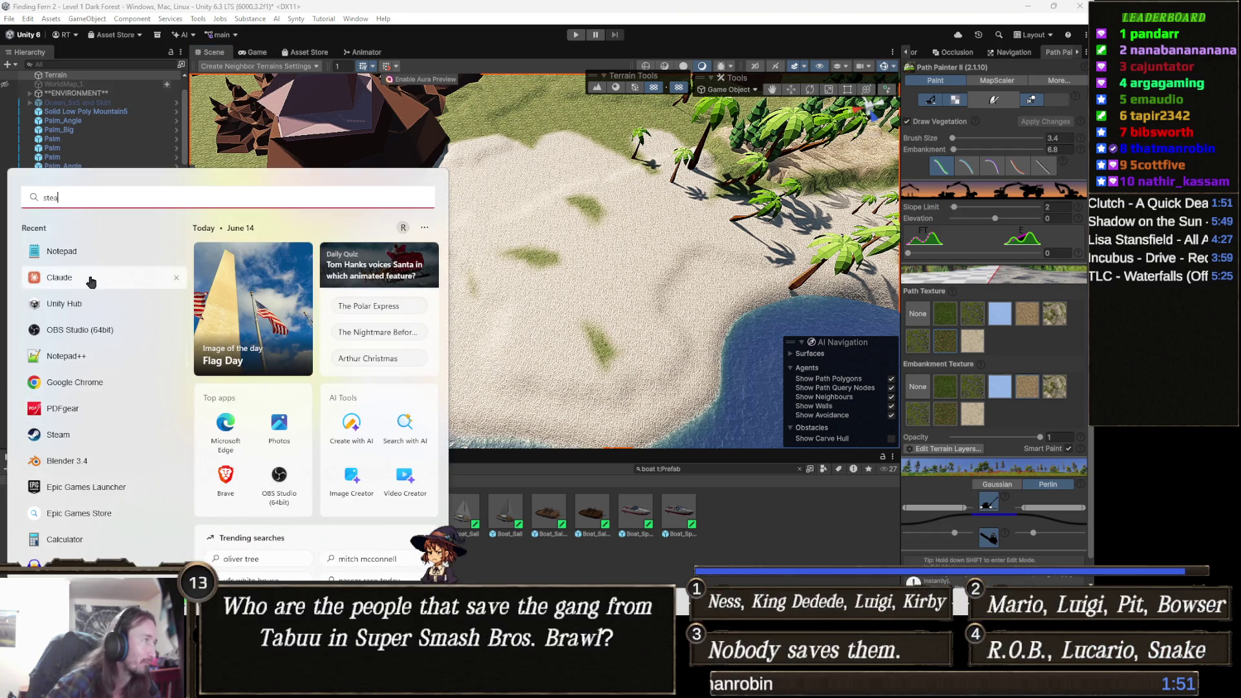
- Launch Steam and play Finding Fern from the LIBRARY Home game list
left_click(82, 288)
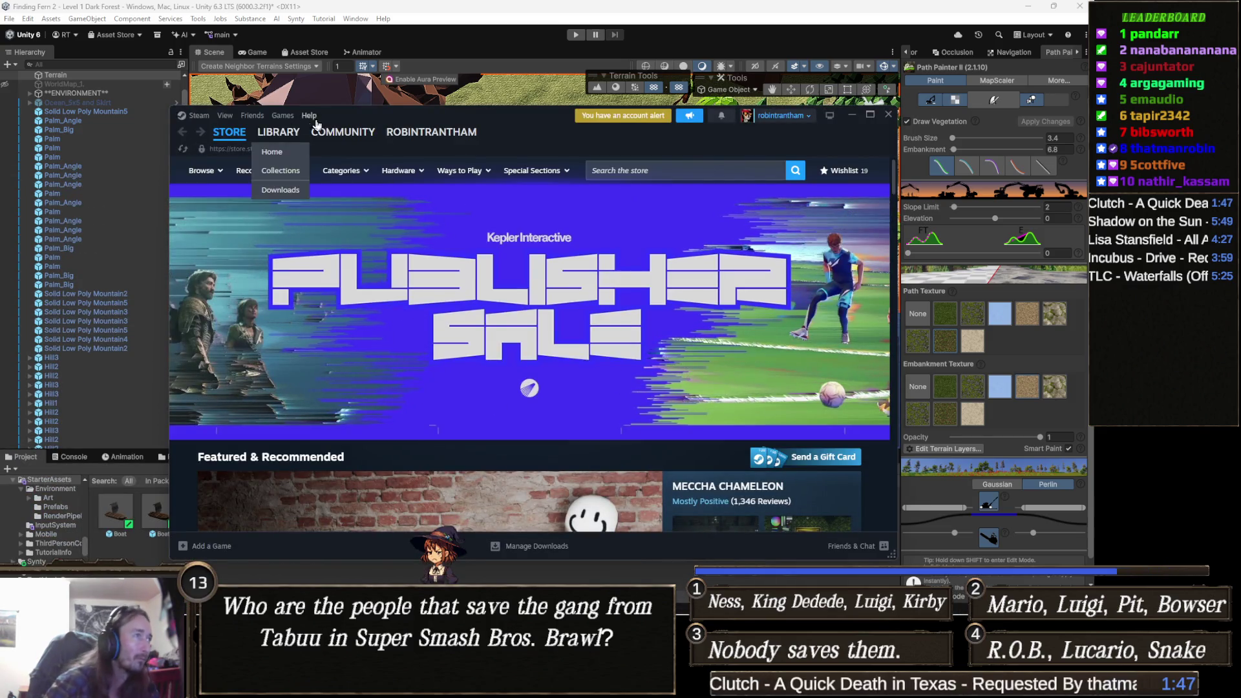
left_click(291, 134)
left_click(291, 134)
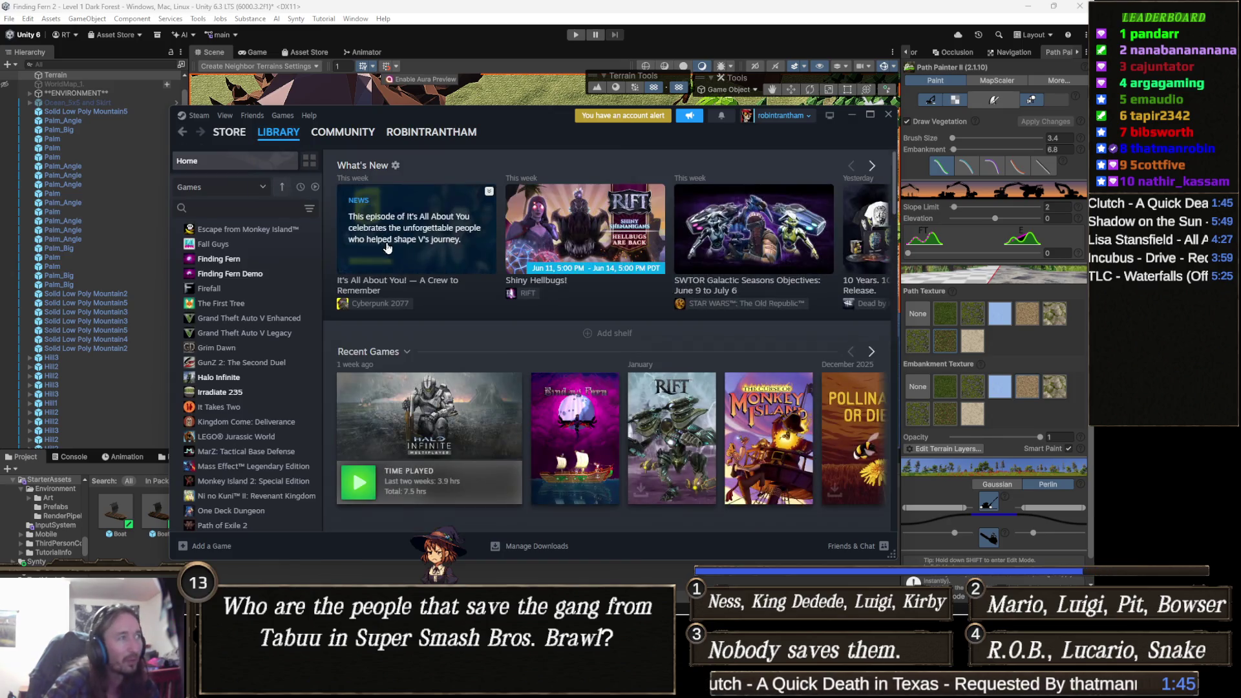
left_click(233, 262)
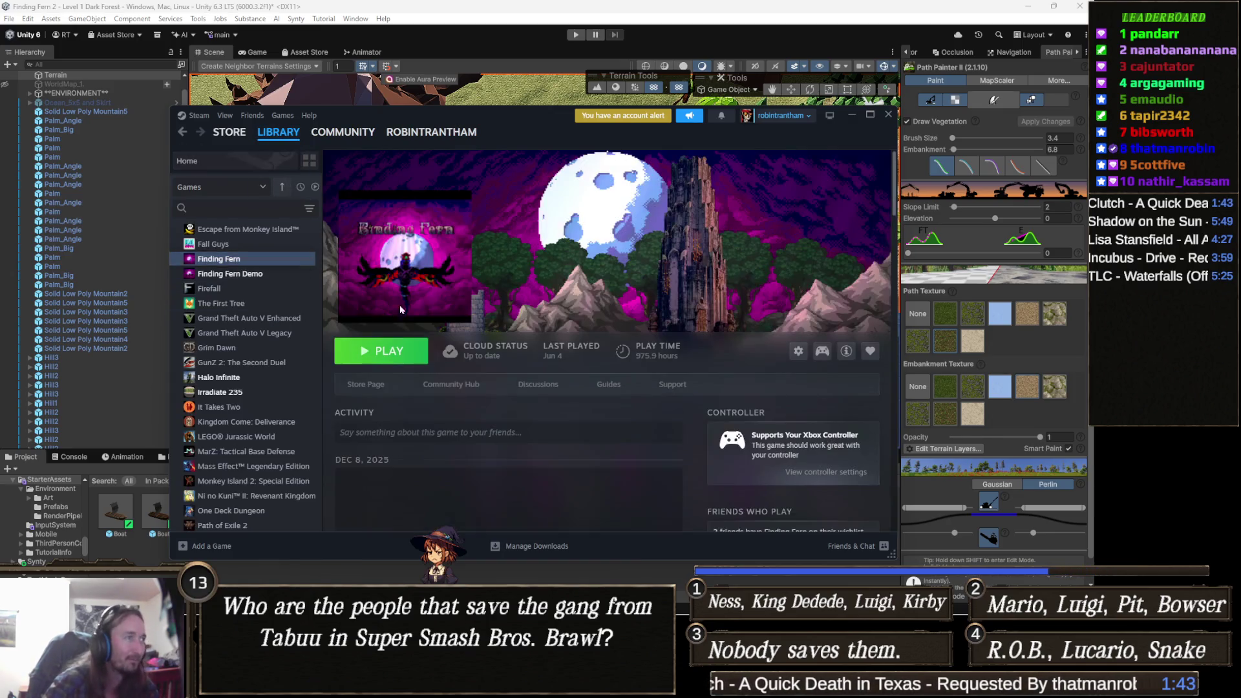
left_click(388, 354)
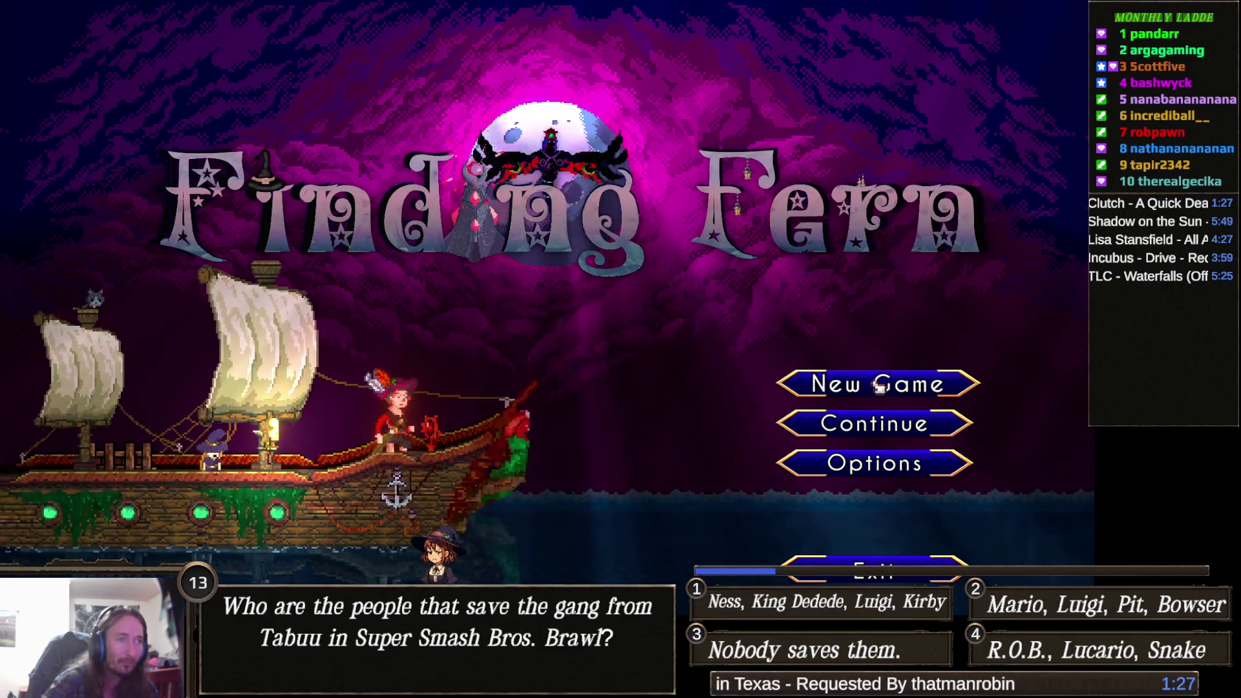
- Start a new Finding Fern game past the intro, open the world map with M, and begin a Win+Shift+S capture
left_click(878, 386)
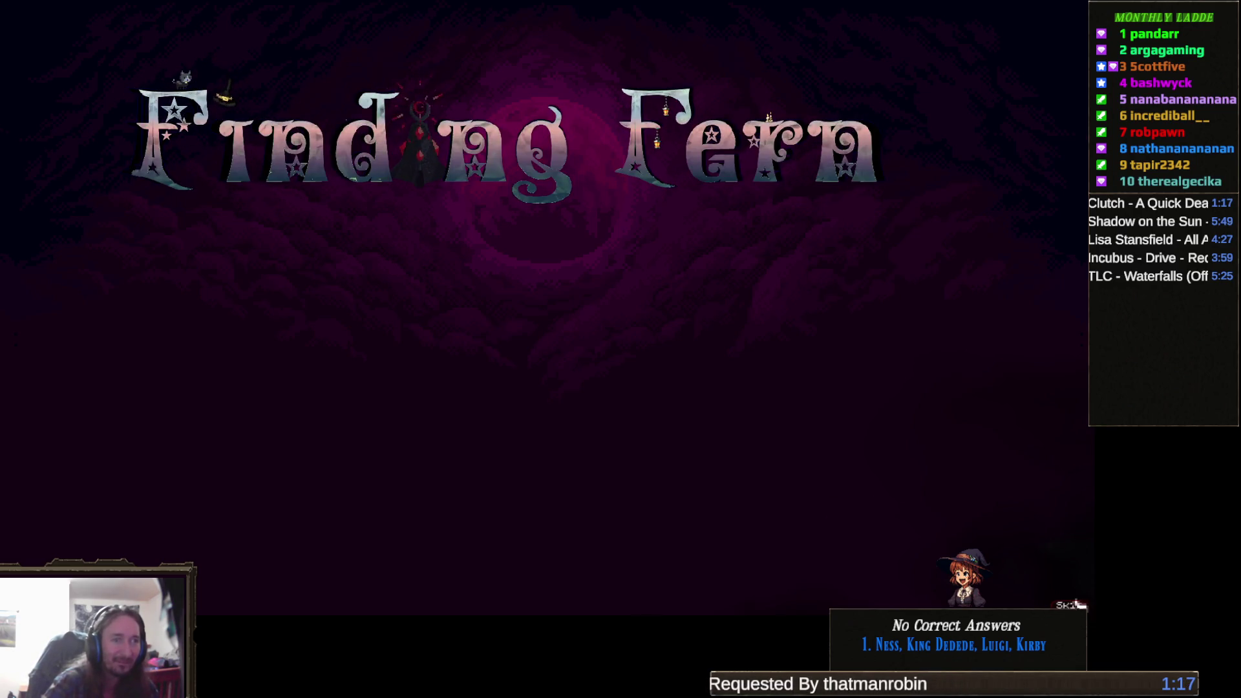
left_click(1066, 606)
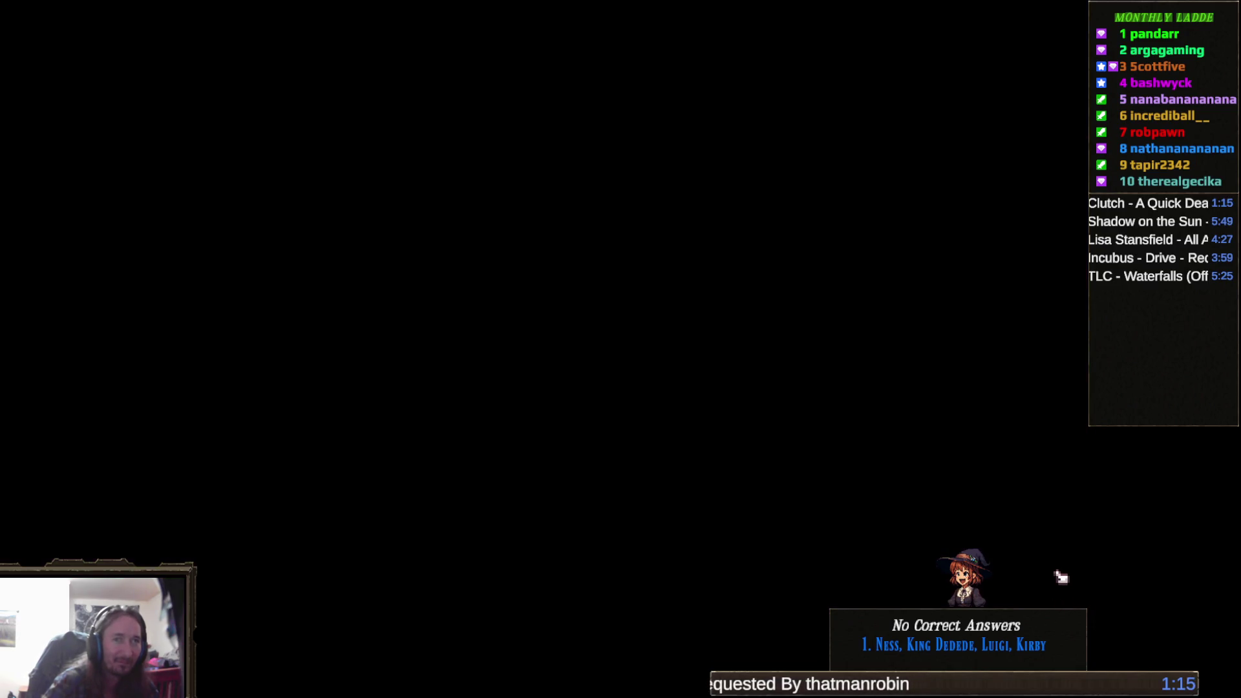
left_click(772, 442)
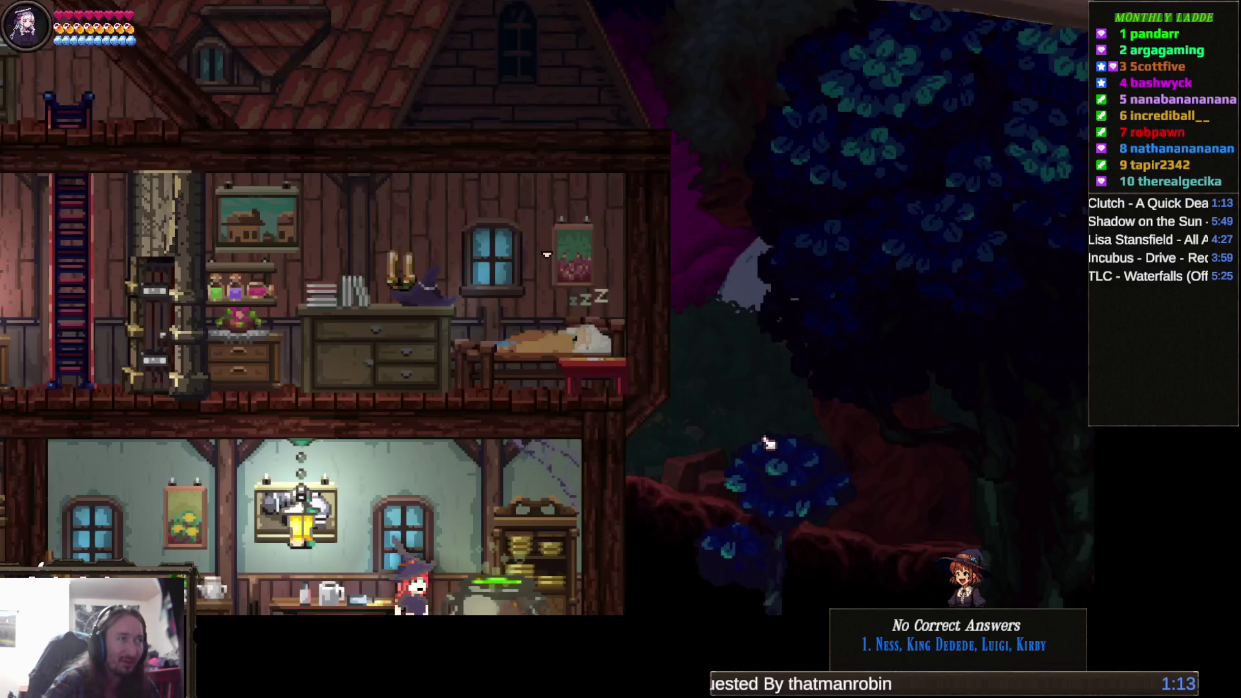
key("m")
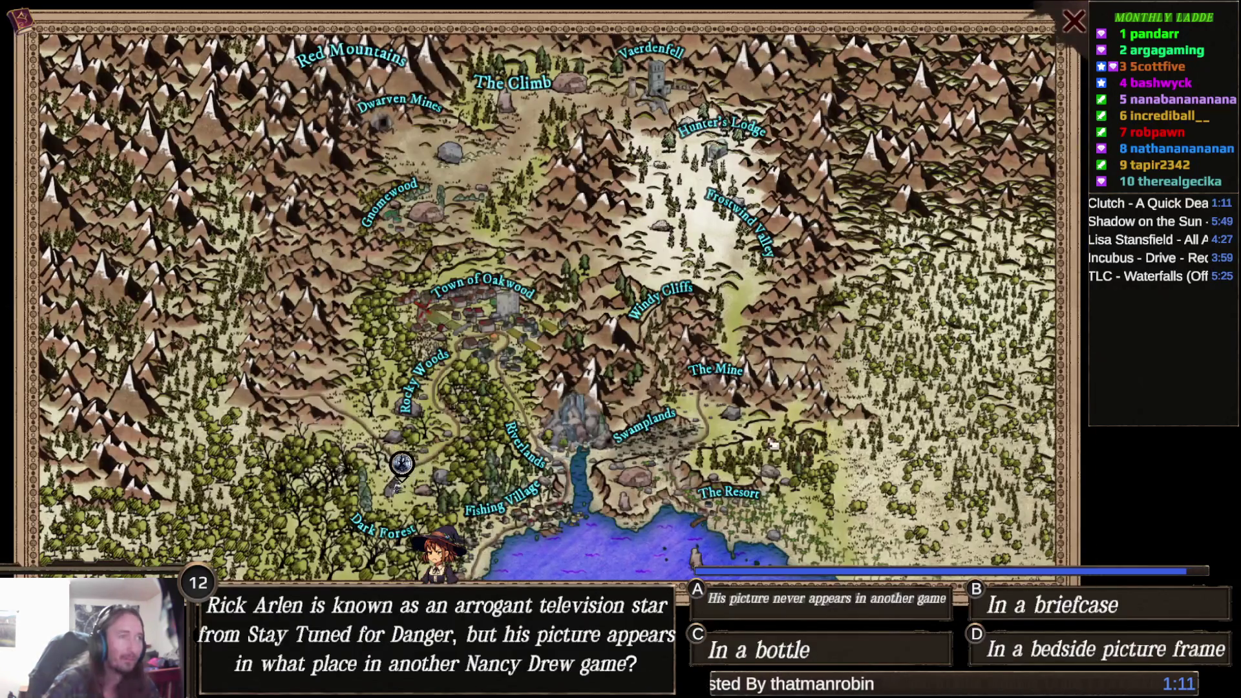
key("super+shift+s")
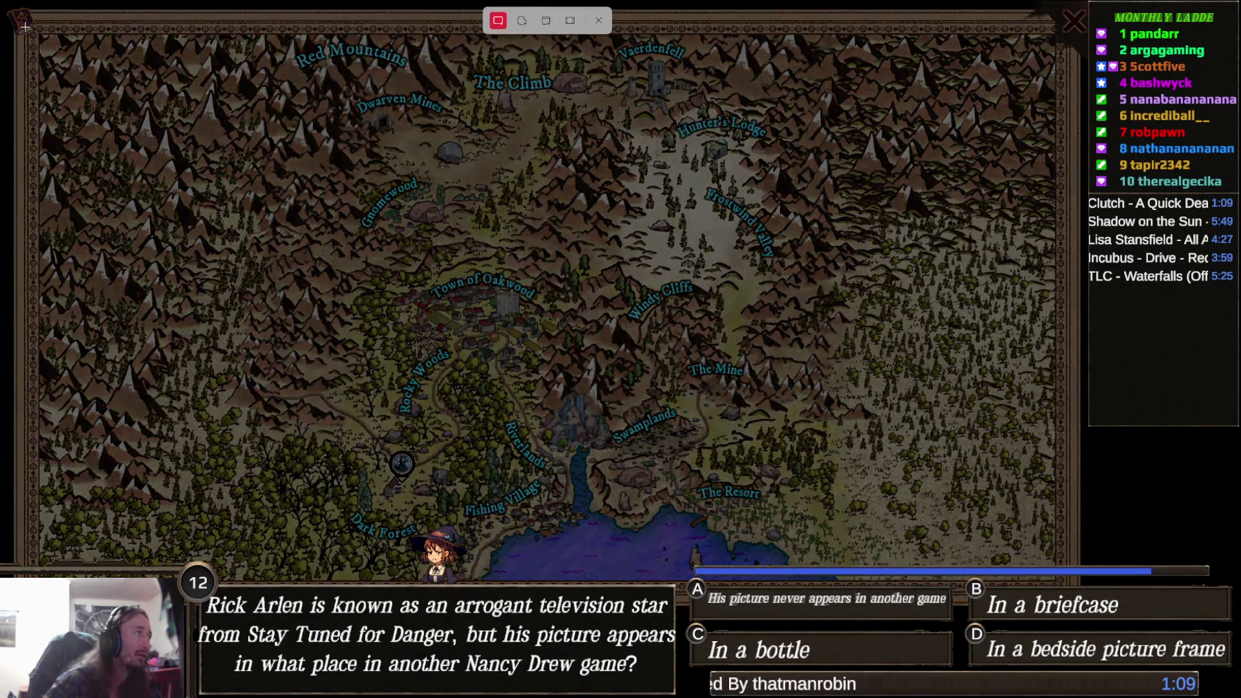
- Snip the full world map area, then close the map to return to the game
mouse_move(2, 2)
left_mouse_down()
mouse_move(142, 142)
mouse_move(892, 585)
mouse_move(1076, 585)
mouse_move(1073, 567)
left_mouse_up()
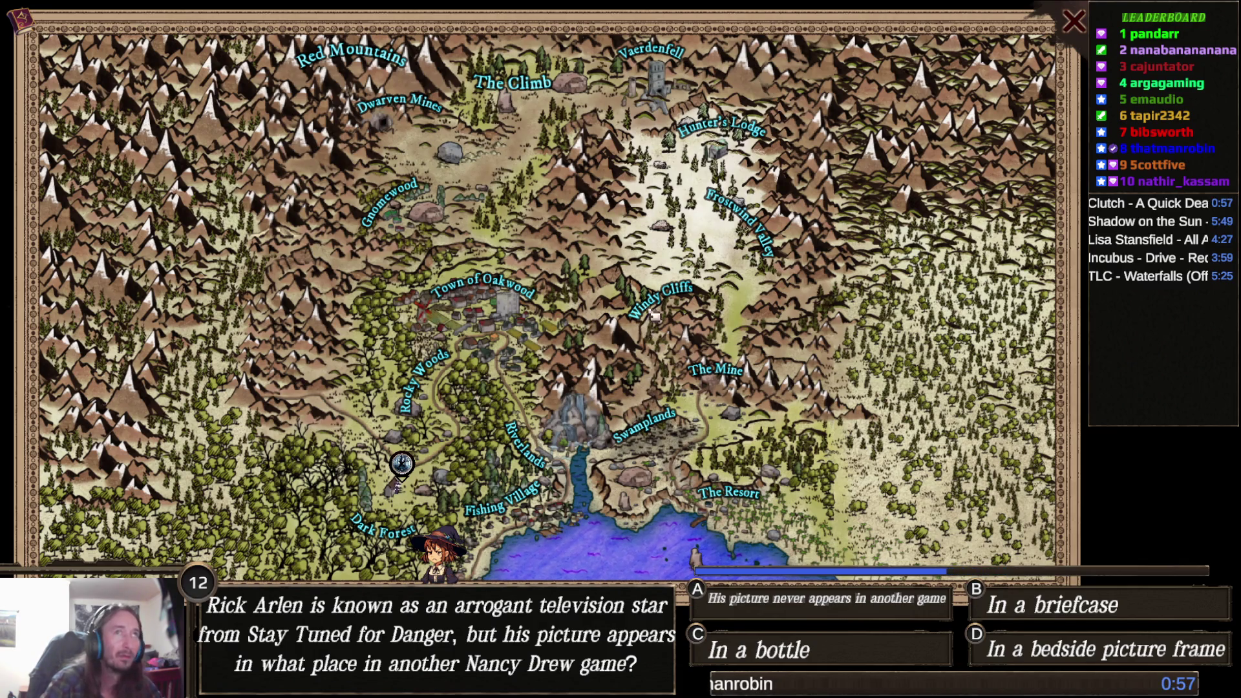
left_click(1073, 23)
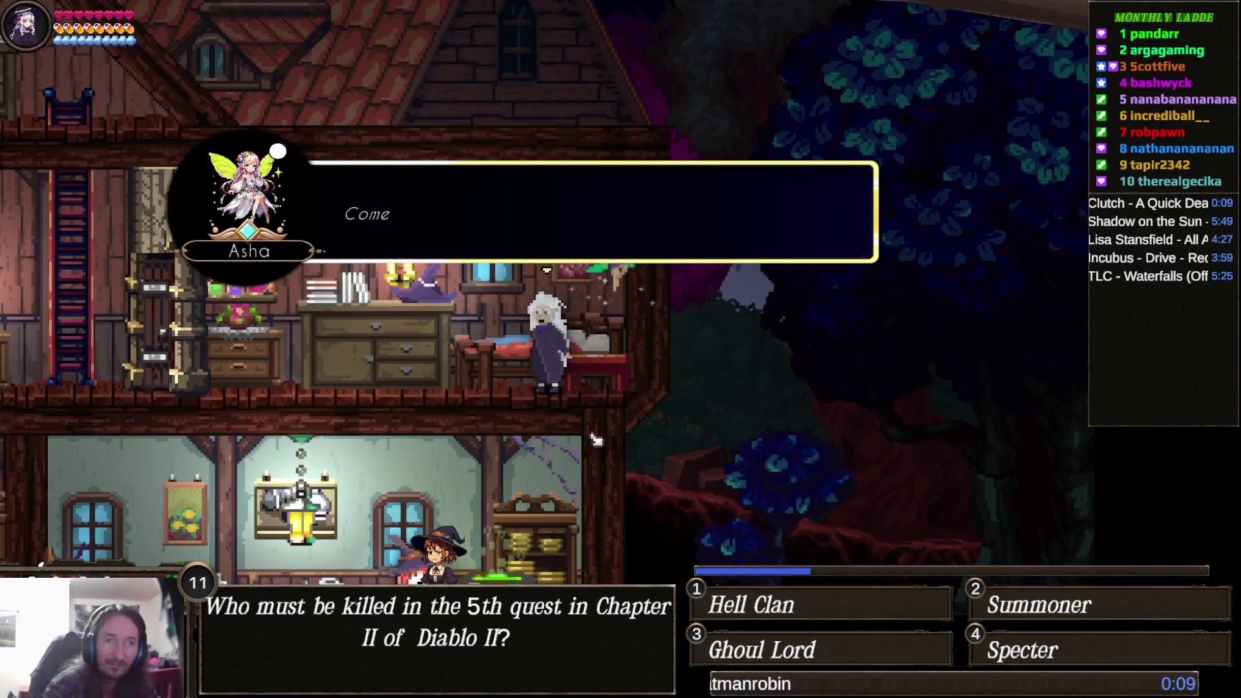
- Advance the dialogue, pause Finding Fern with Esc, and Alt+Tab over to Aseprite
key("Return")
key("Escape")
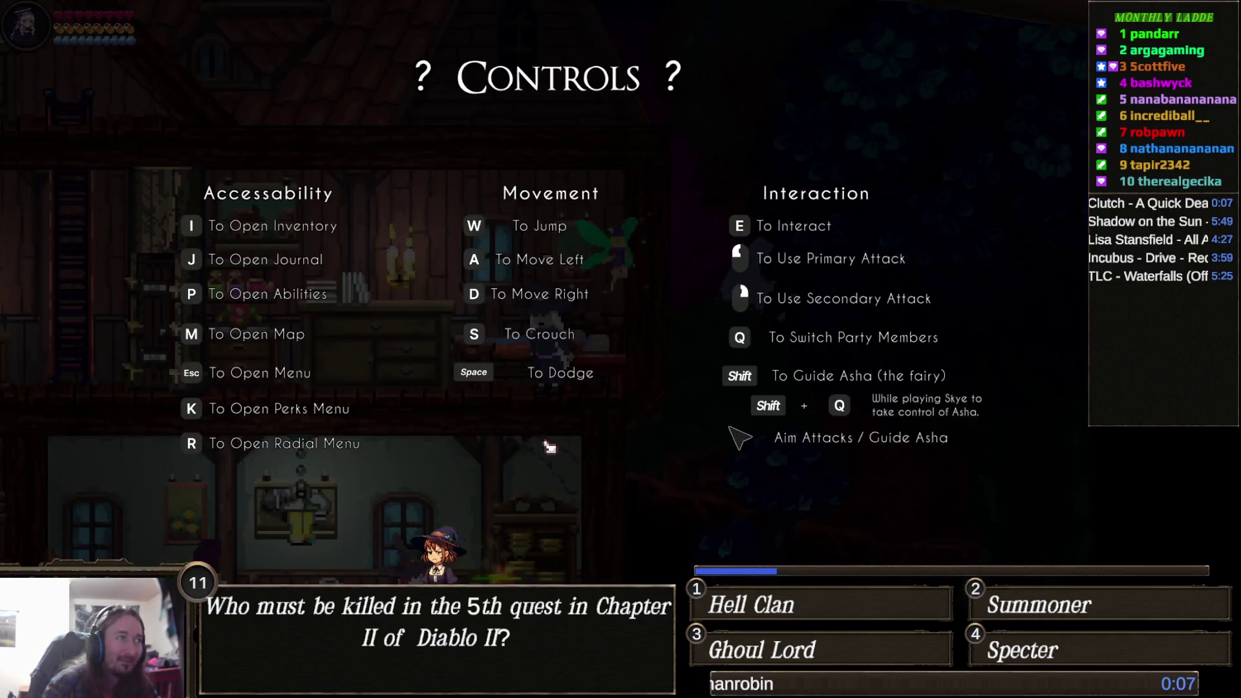
key("Escape")
key("alt+Tab")
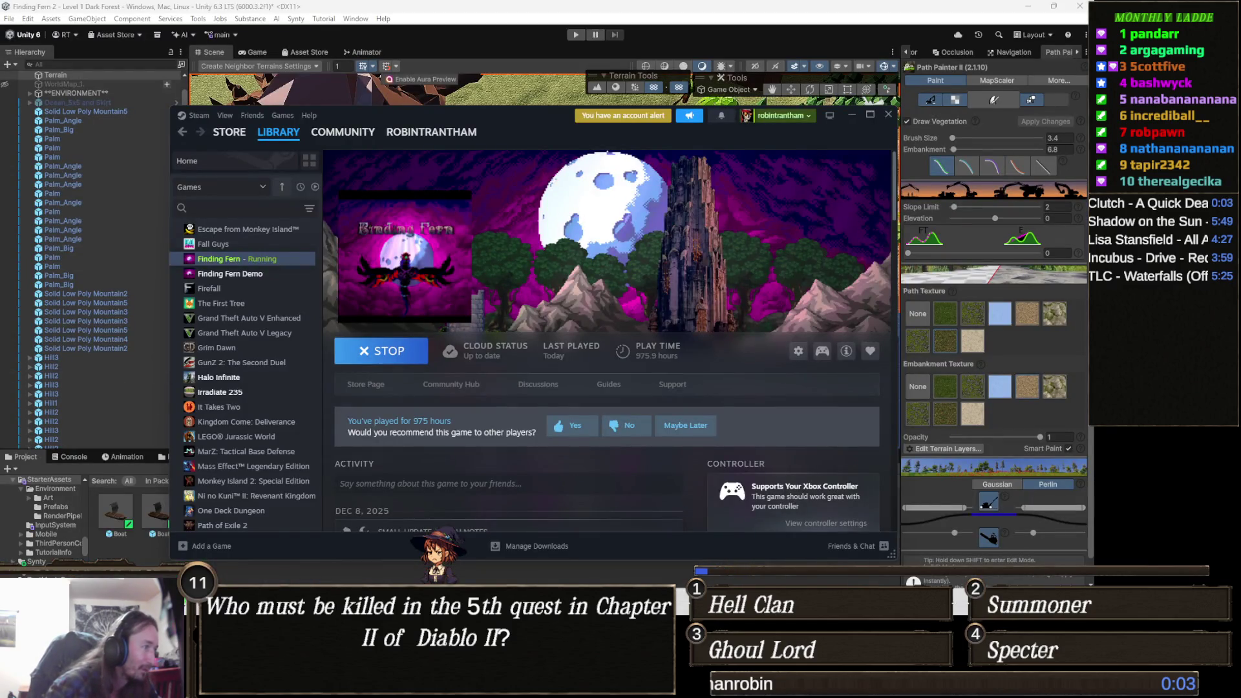
key("alt+Tab")
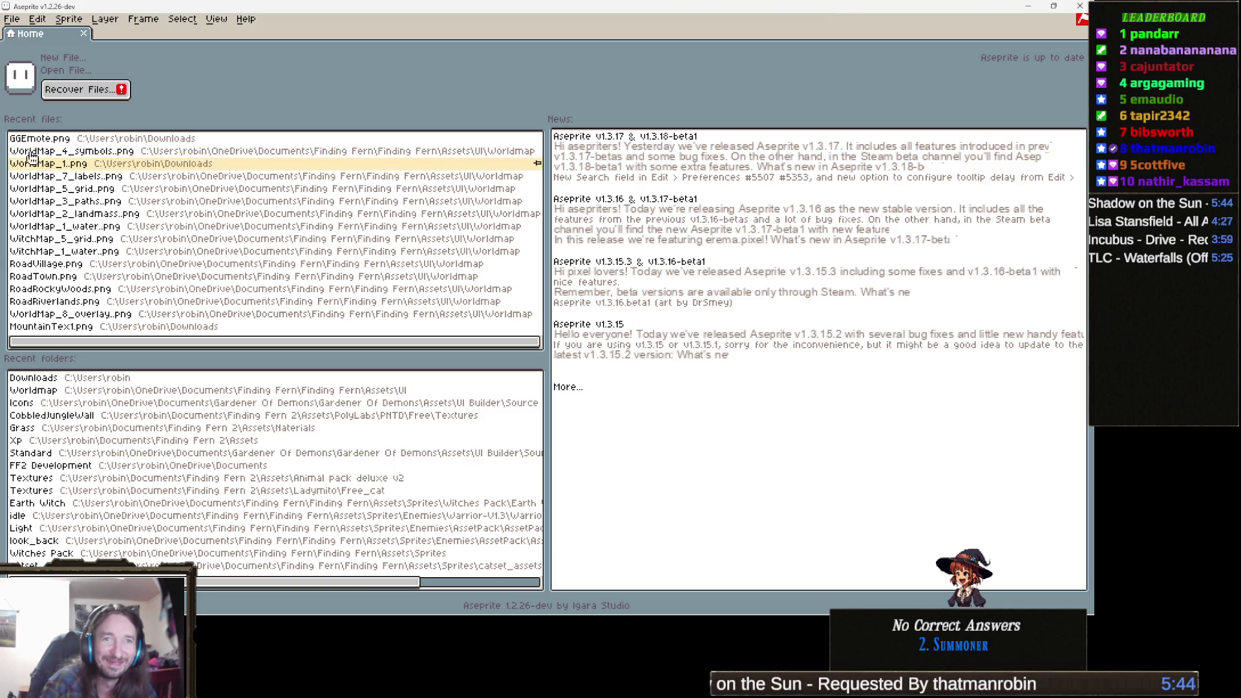
- Create a new blank sprite with default settings, undoing a stray pencil dot
left_click(18, 20)
left_click(47, 37)
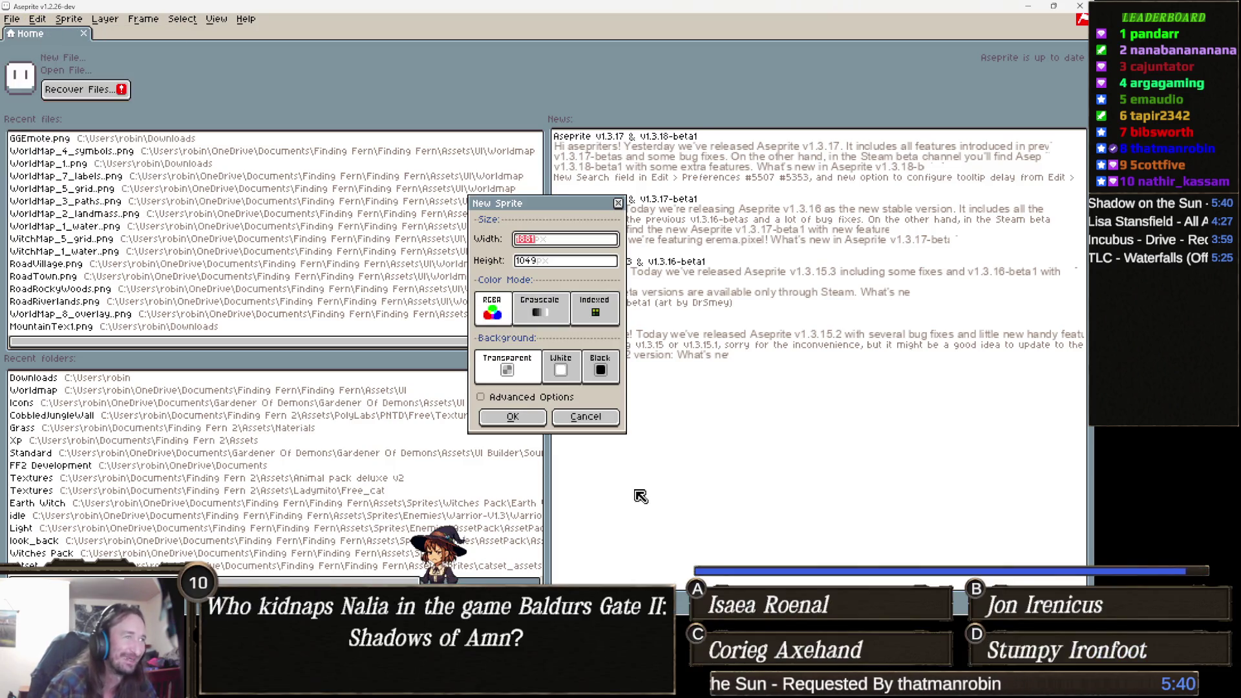
left_click(513, 417)
key("v")
key("ctrl+z")
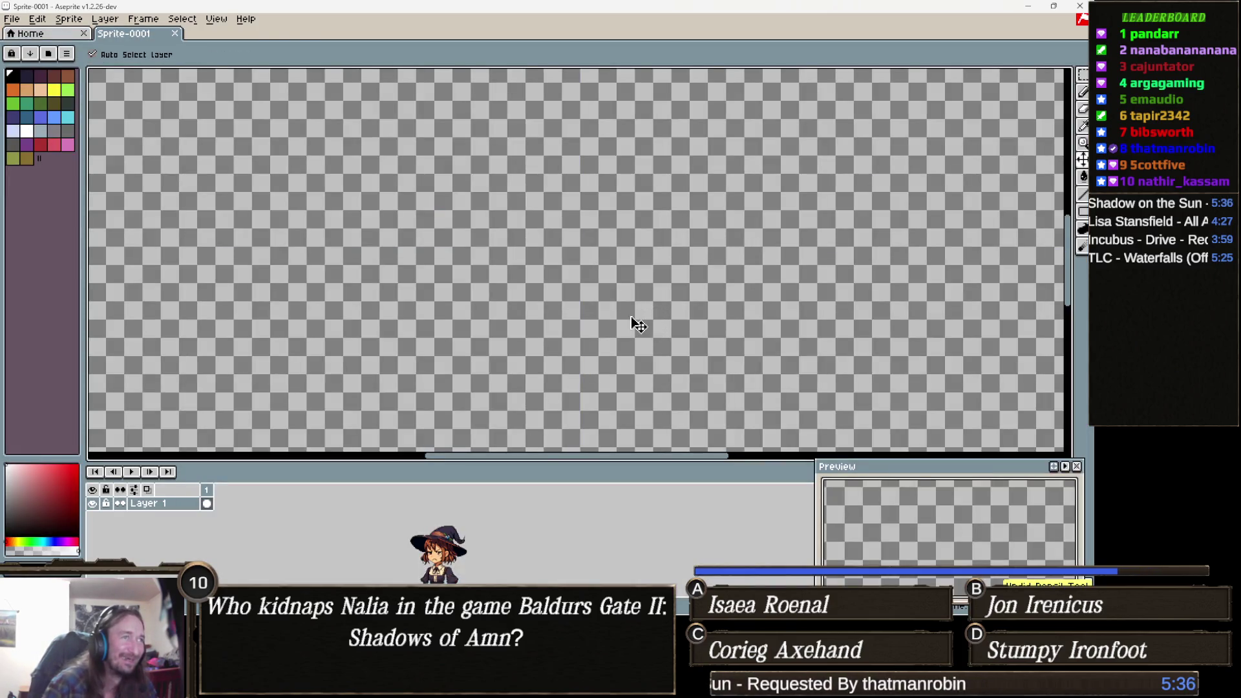
- Paste the captured world map screenshot into Sprite-0001 and confirm its placement
key("ctrl+v")
scroll(692, 270, "down", 3)
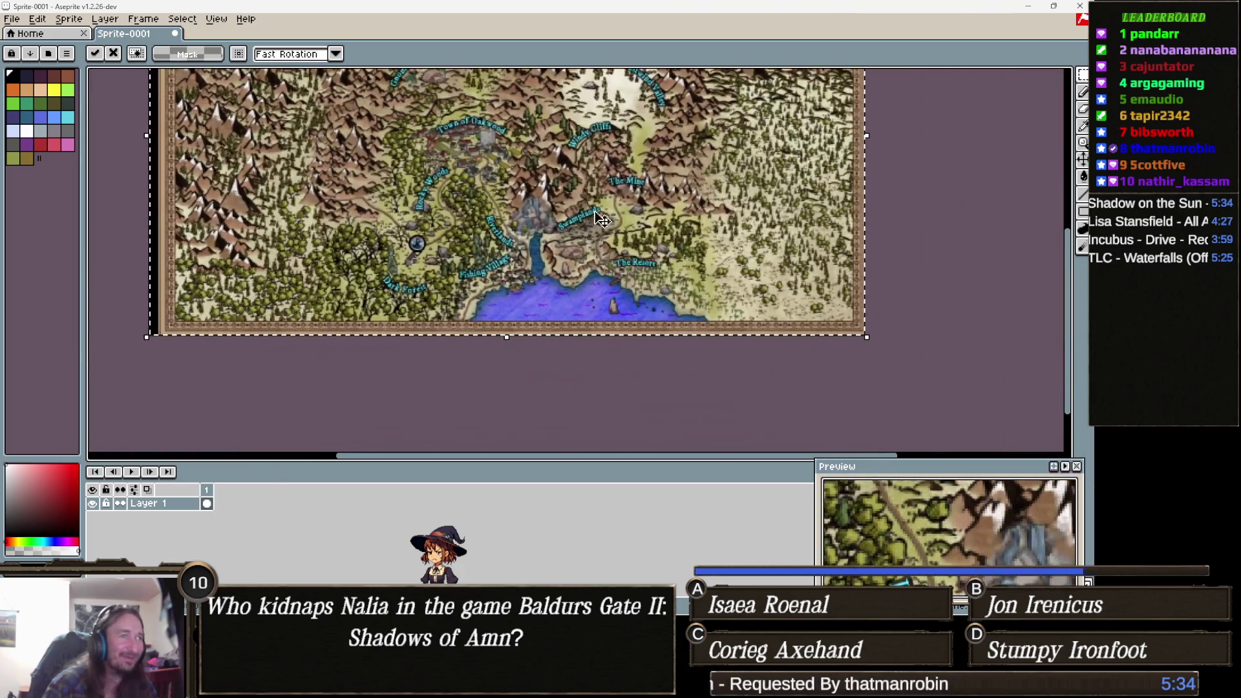
scroll(708, 269, "up", 3)
mouse_move(427, 293)
left_mouse_down()
mouse_move(493, 309)
mouse_move(467, 276)
left_mouse_up()
scroll(457, 302, "down", 4)
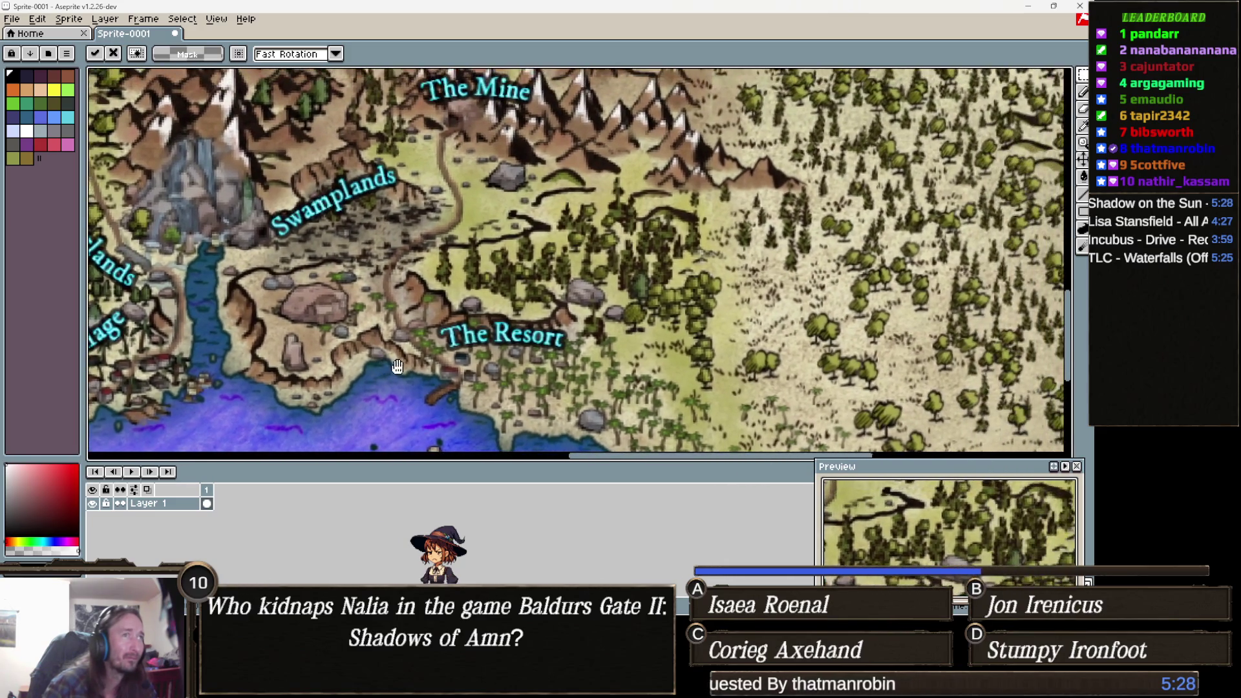
scroll(333, 313, "down", 1)
scroll(333, 313, "up", 1)
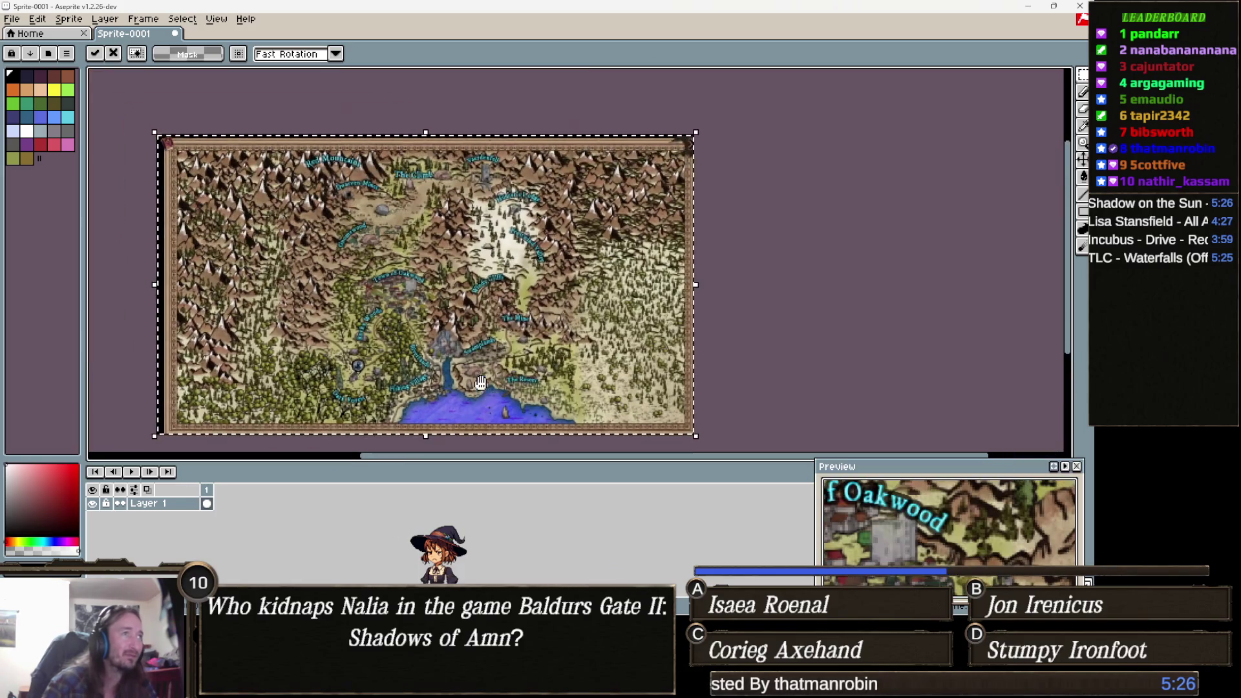
key("Return")
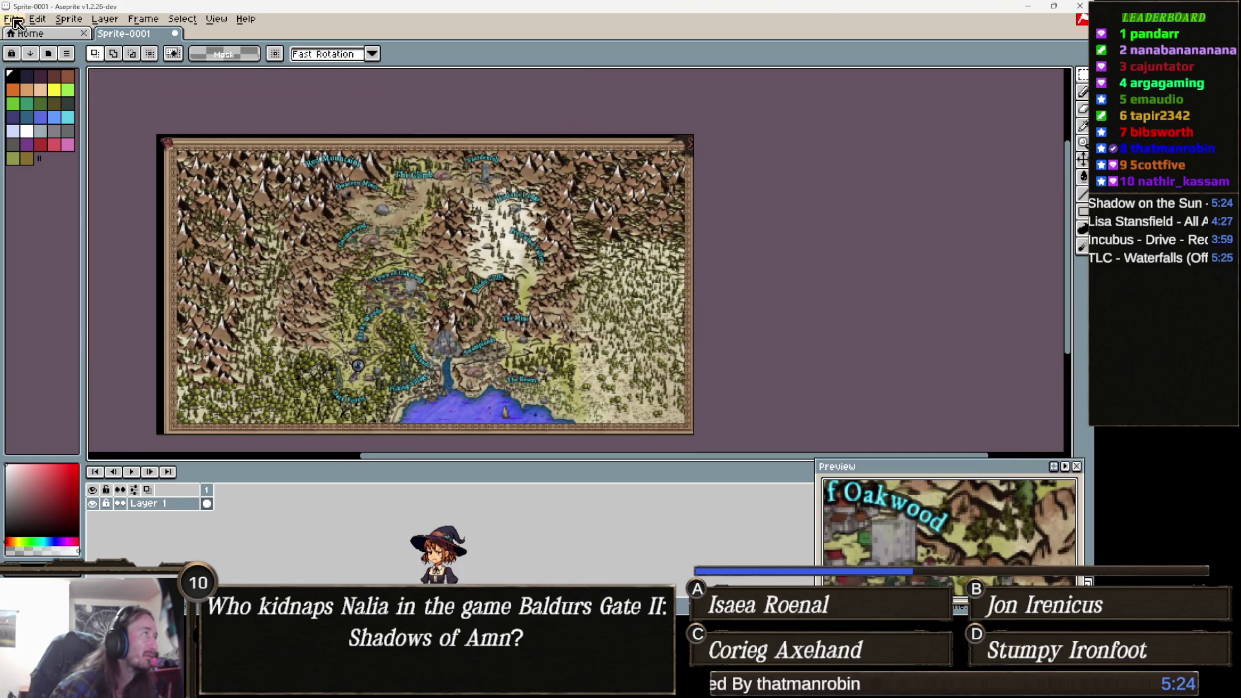
left_click(14, 19)
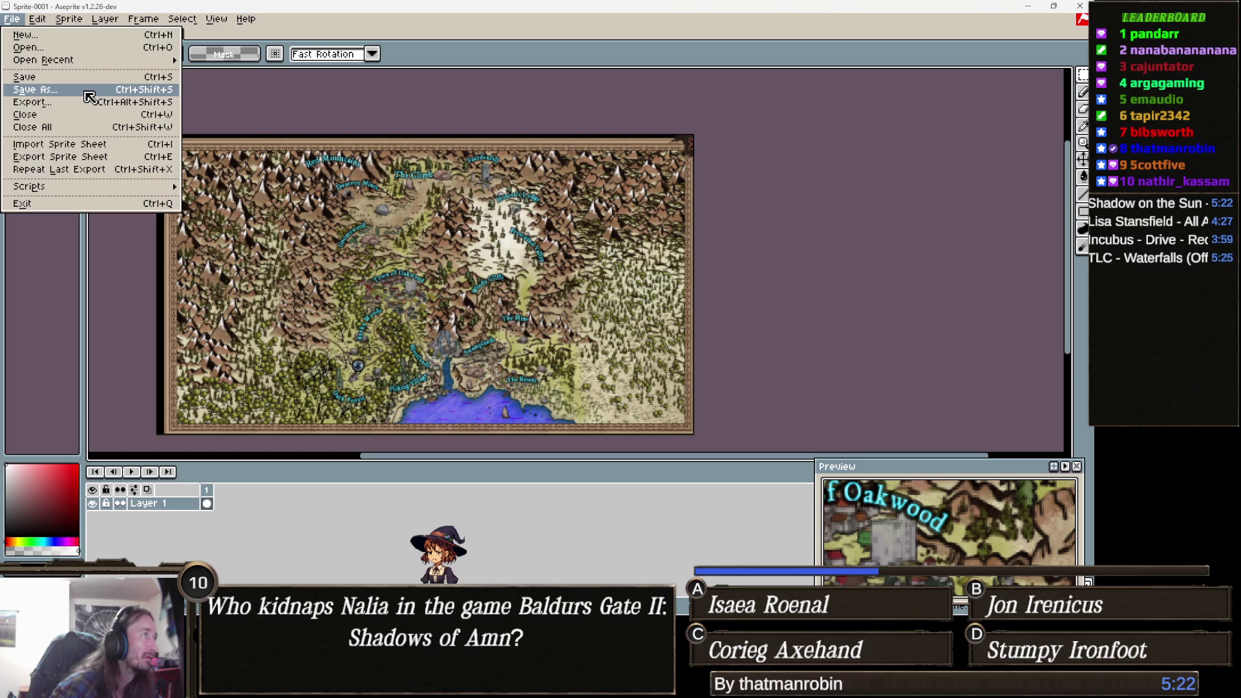
- Save the sprite as the PNG file WorldMap in Downloads, then close Aseprite
key("Return")
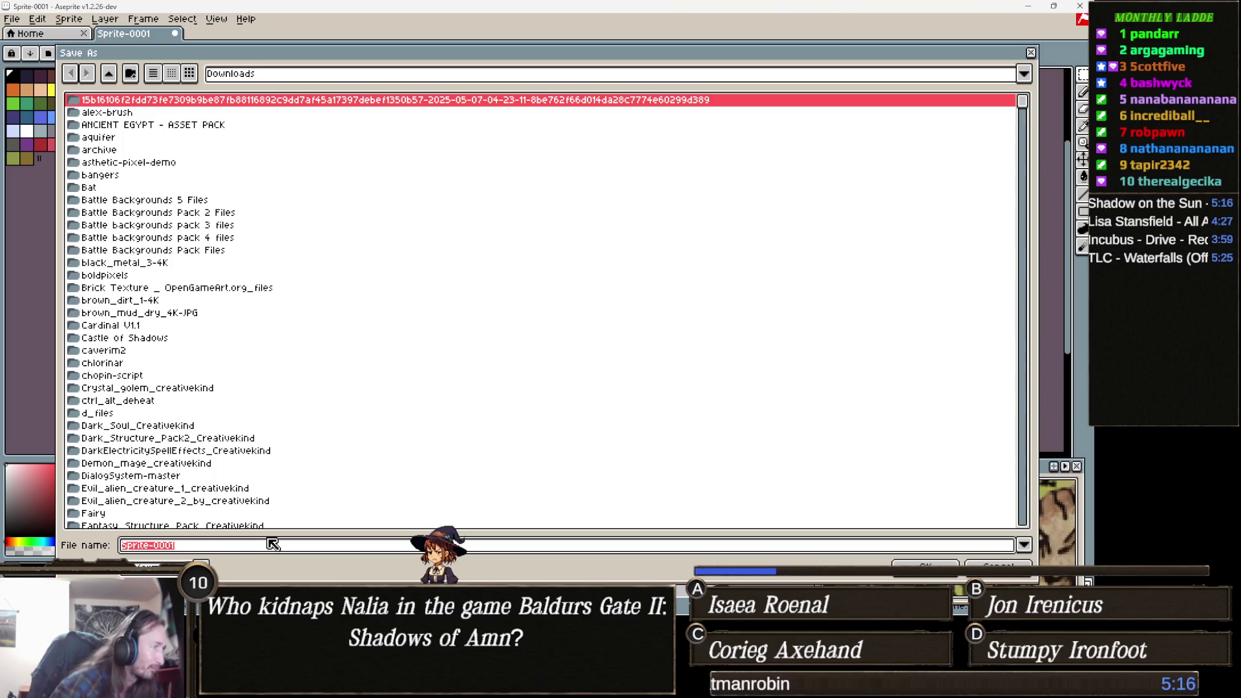
type("WorldMap")
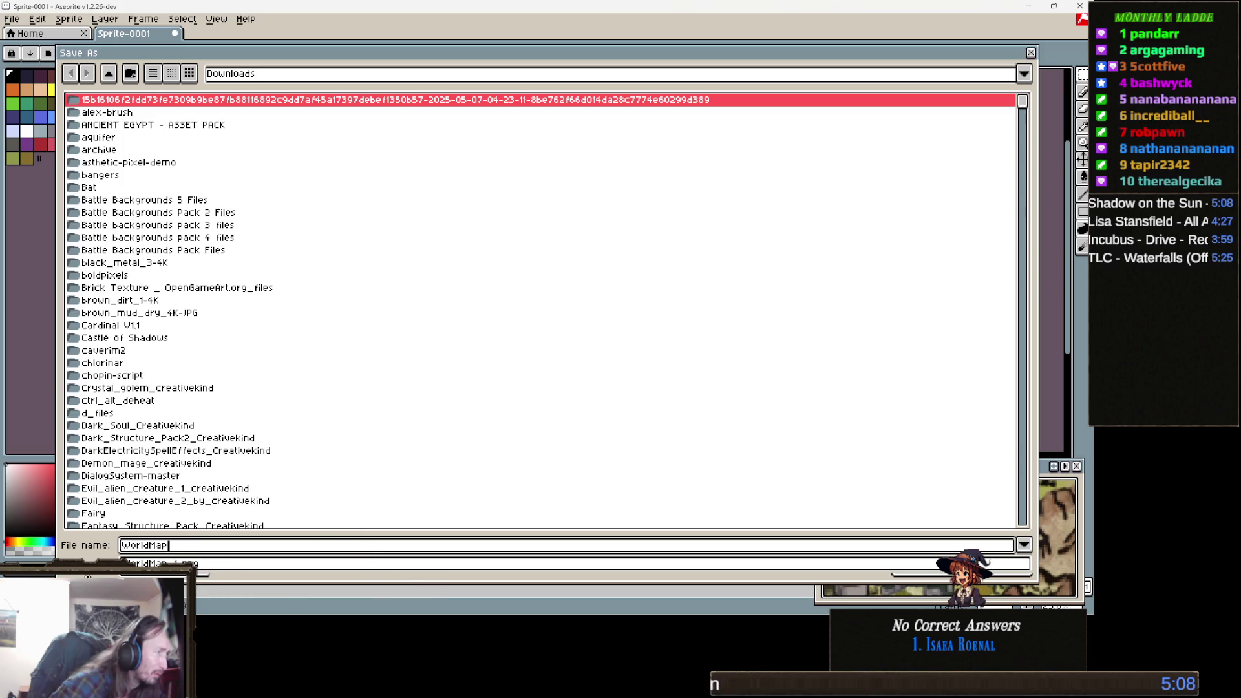
key("Escape")
left_click(202, 569)
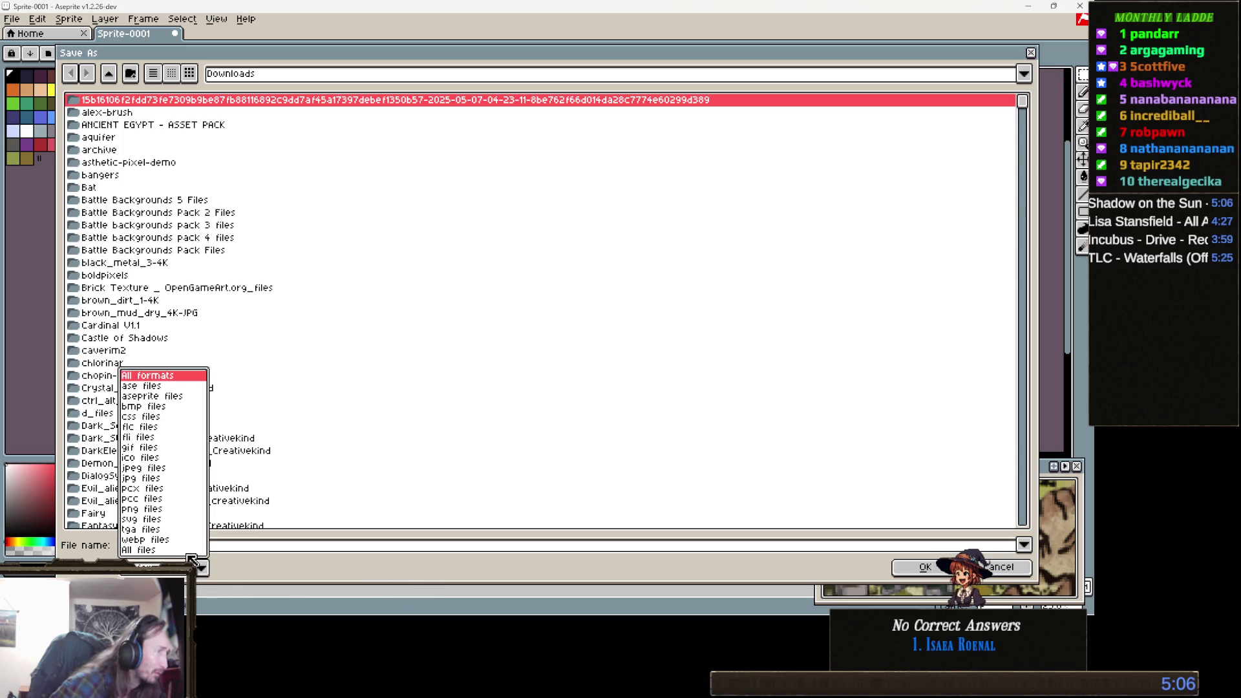
left_click(161, 510)
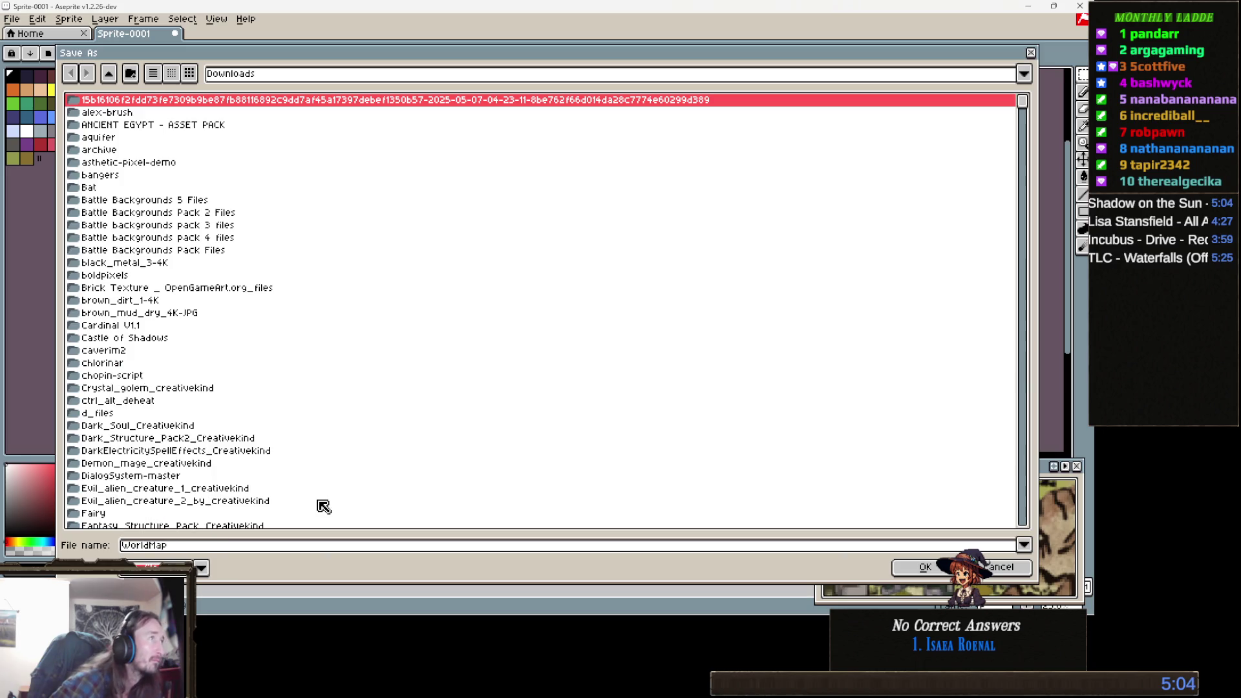
left_click(930, 570)
left_click(1082, 6)
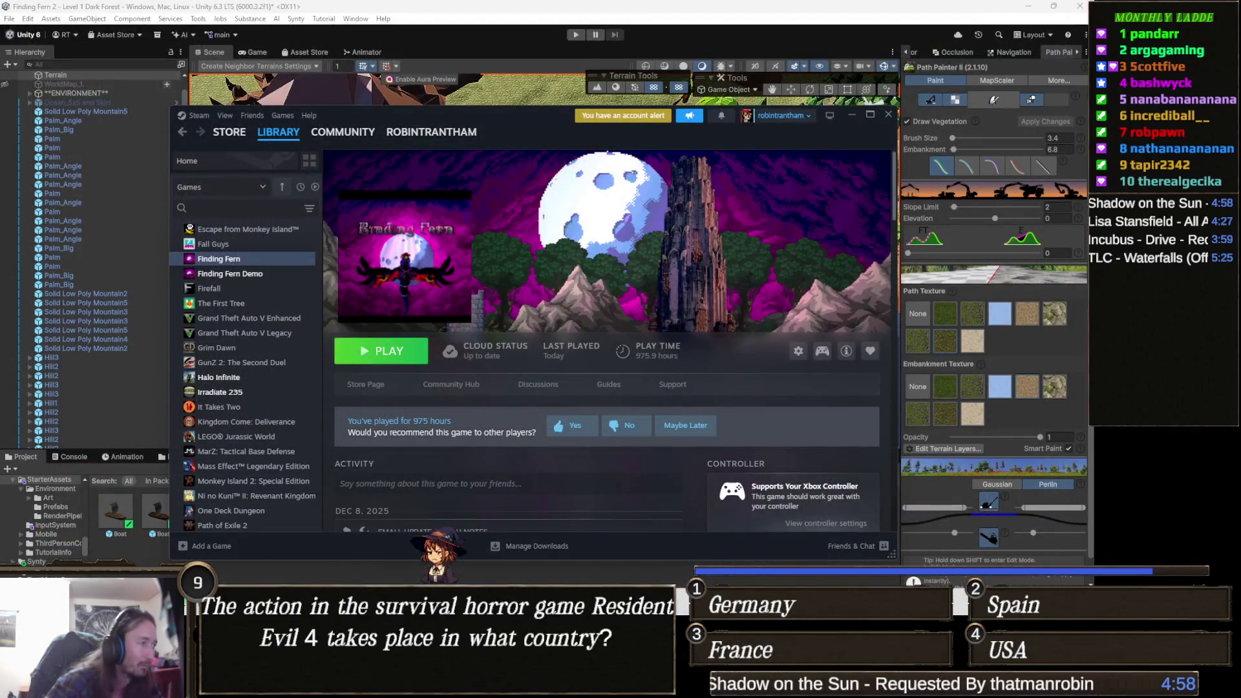
mouse_move(209, 685)
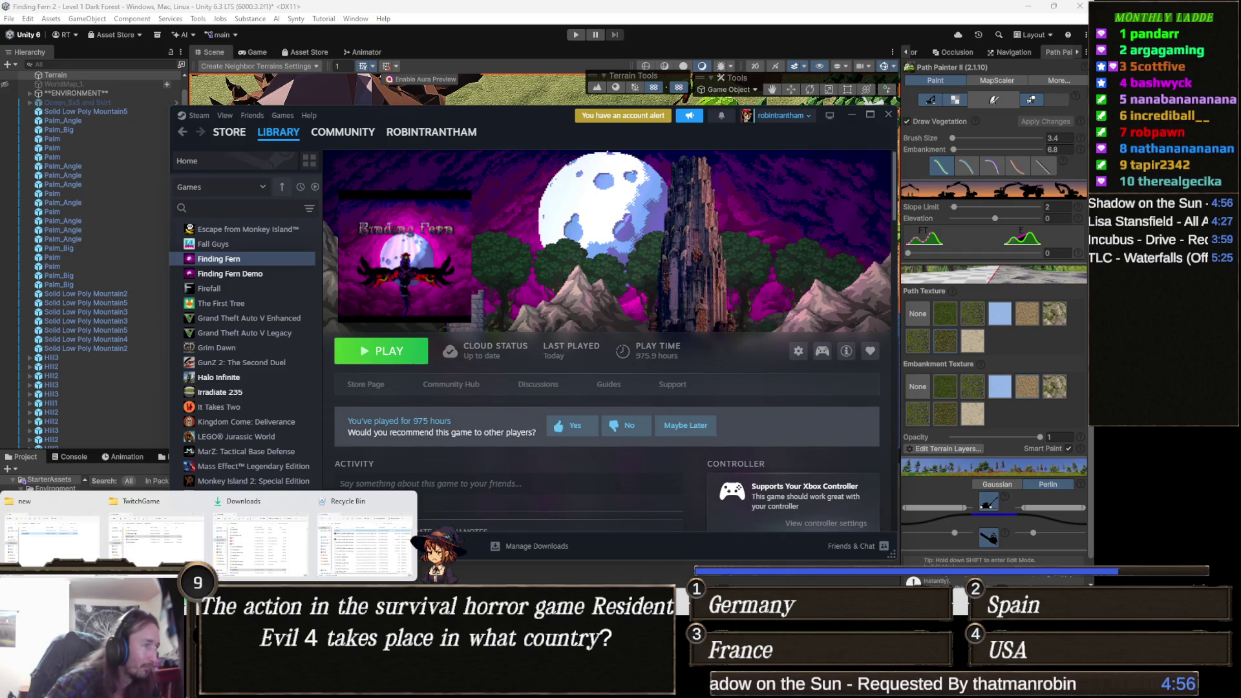
- Open WorldMap.png from the Today group of the Downloads folder
left_click(260, 539)
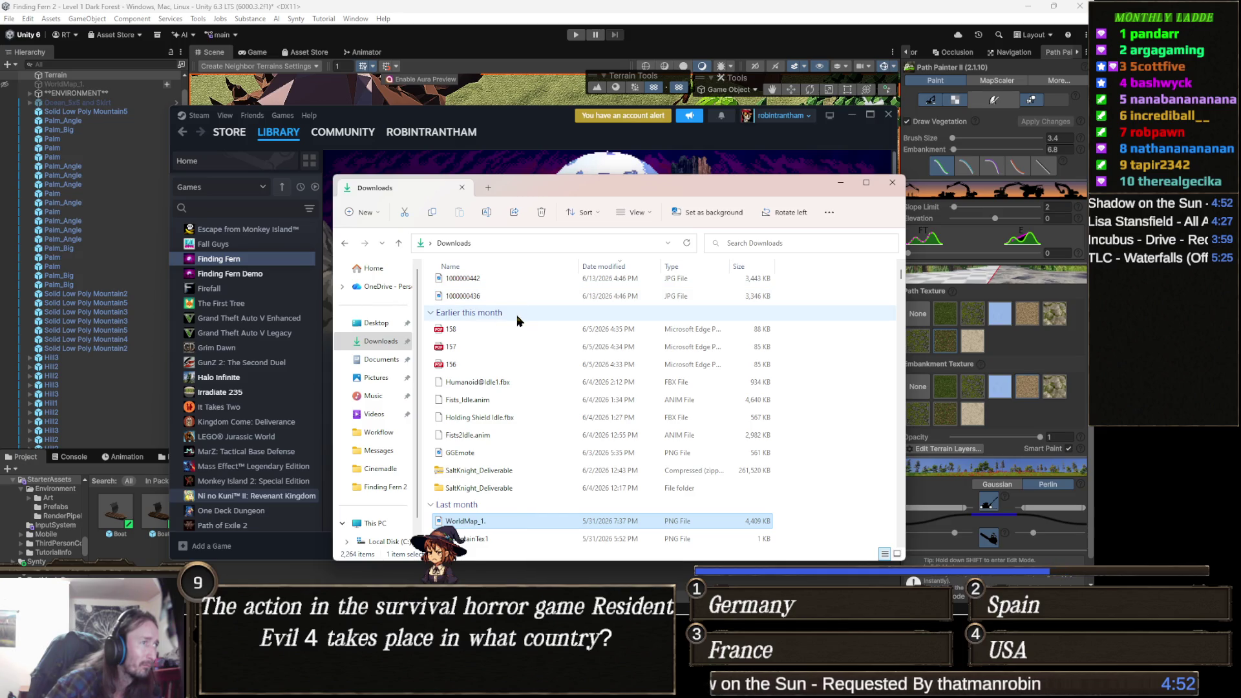
scroll(509, 316, "up", 2)
left_click(477, 318)
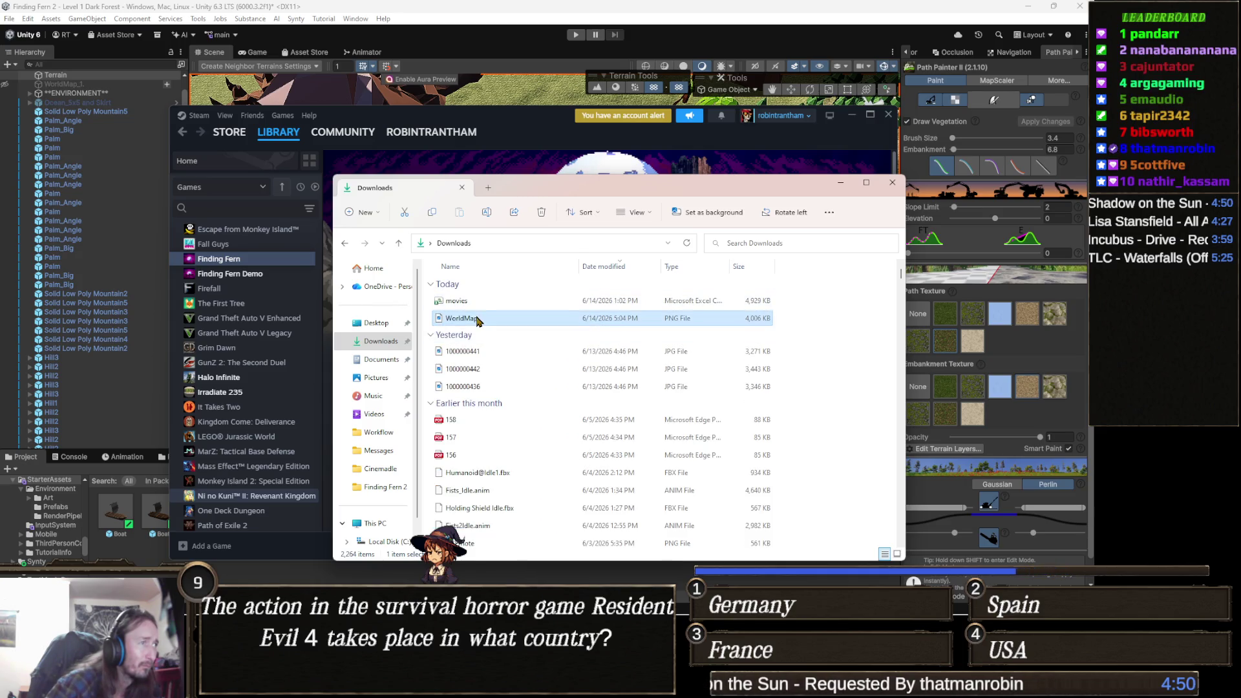
double_click(477, 318)
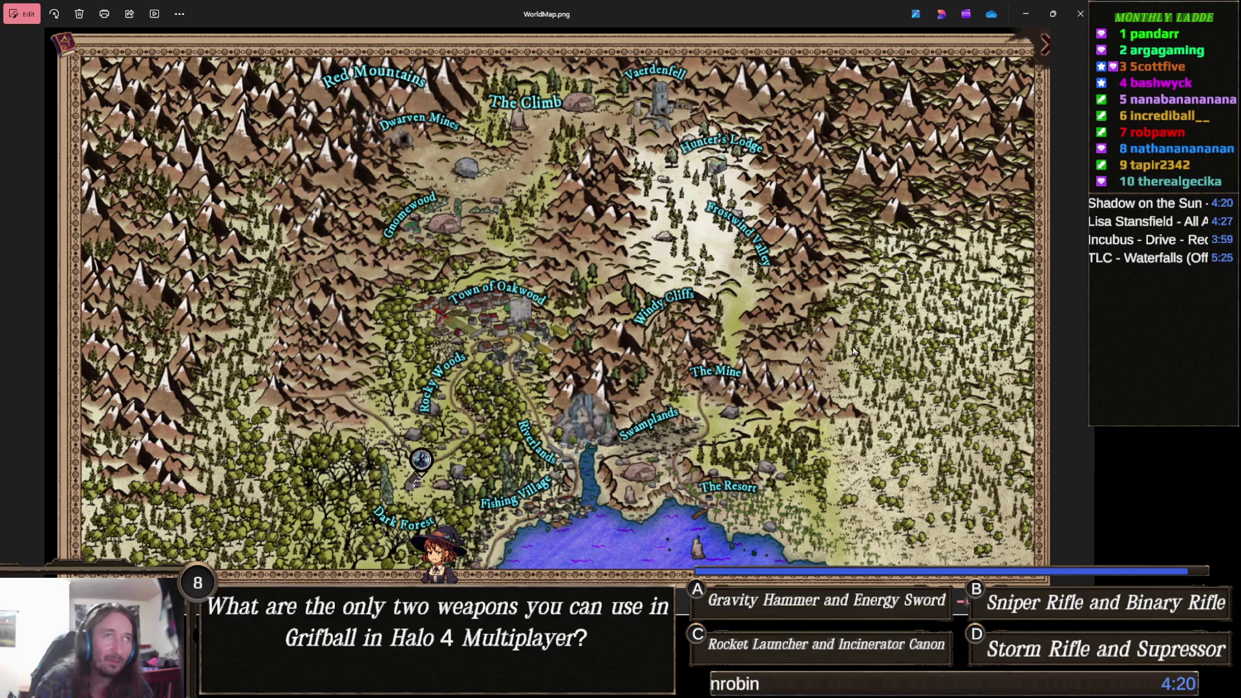
- Zoom into The Resort region of WorldMap.png, pan around it, then zoom back out
scroll(758, 407, "up", 4)
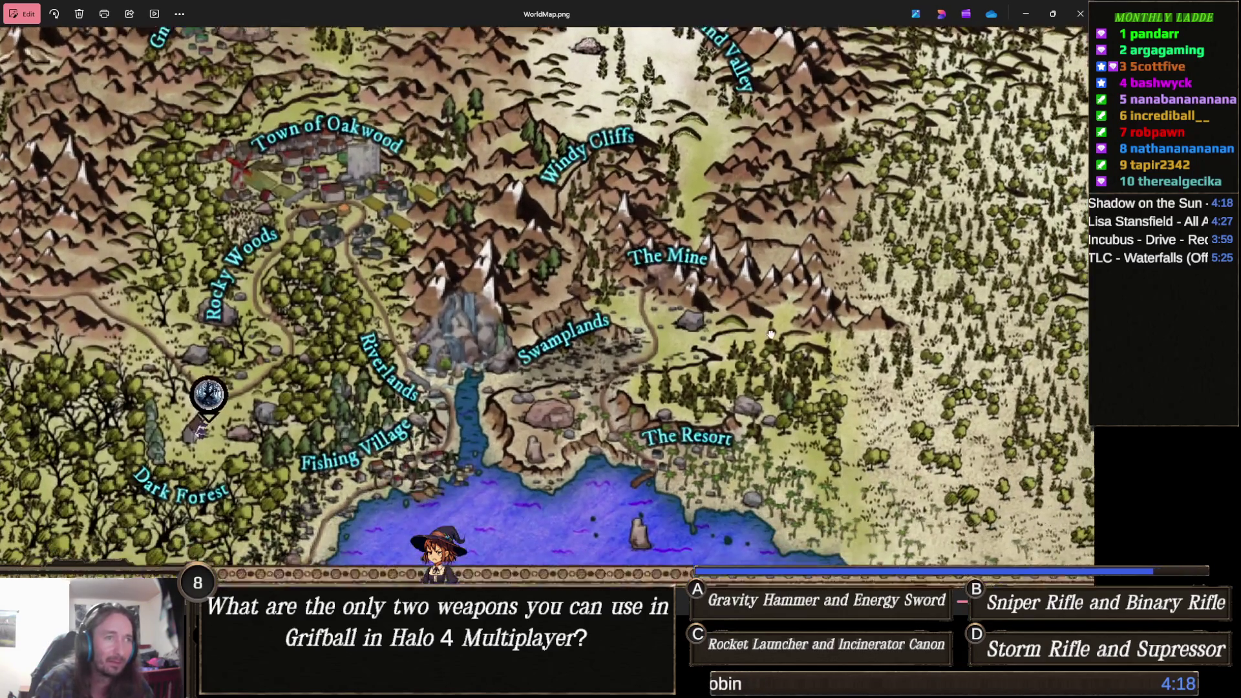
scroll(560, 445, "up", 5)
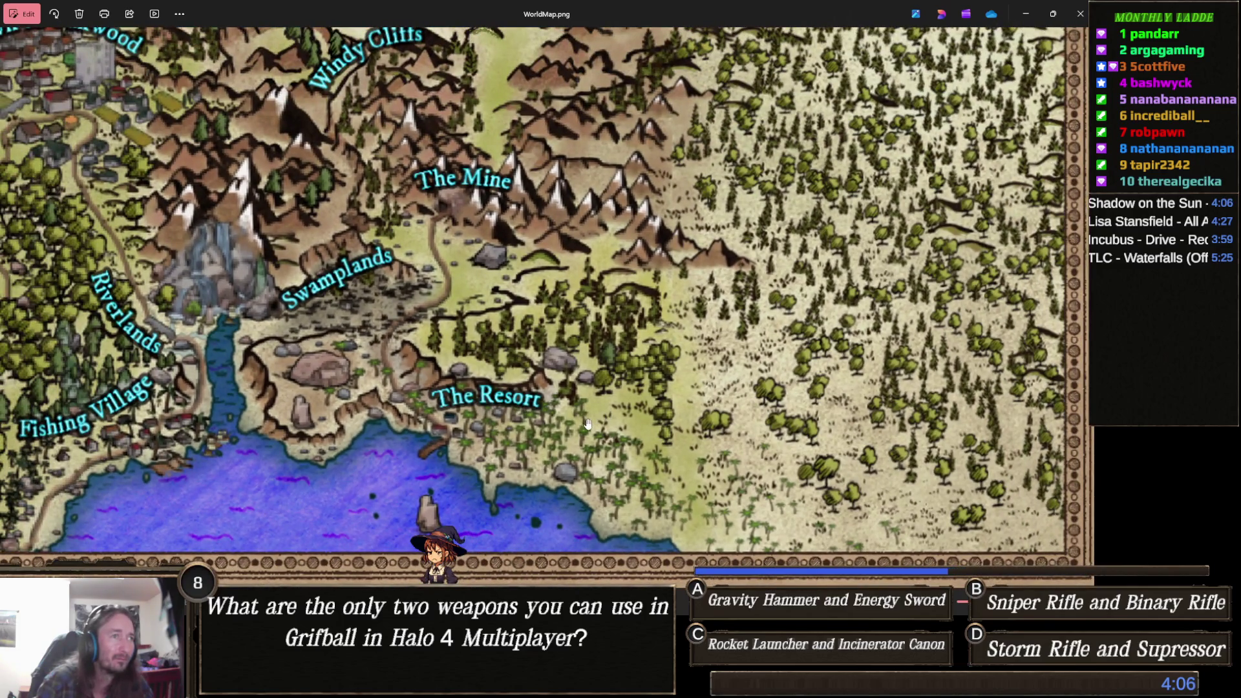
scroll(587, 424, "up", 5)
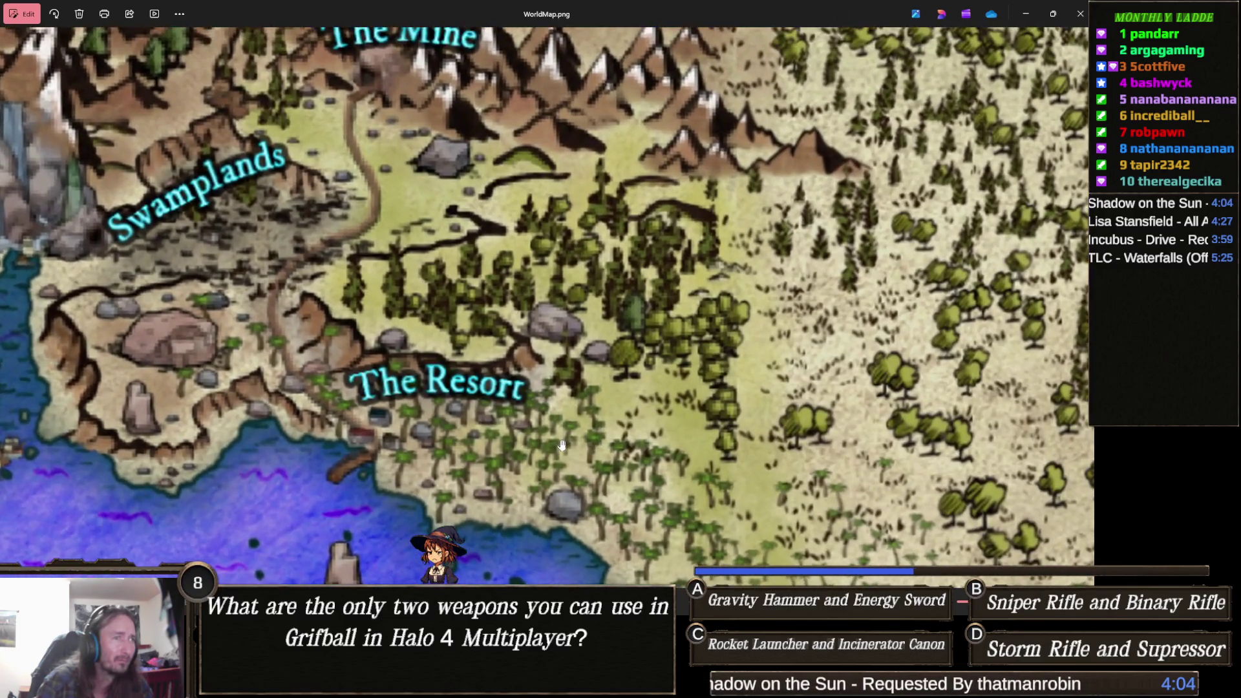
scroll(614, 424, "up", 3)
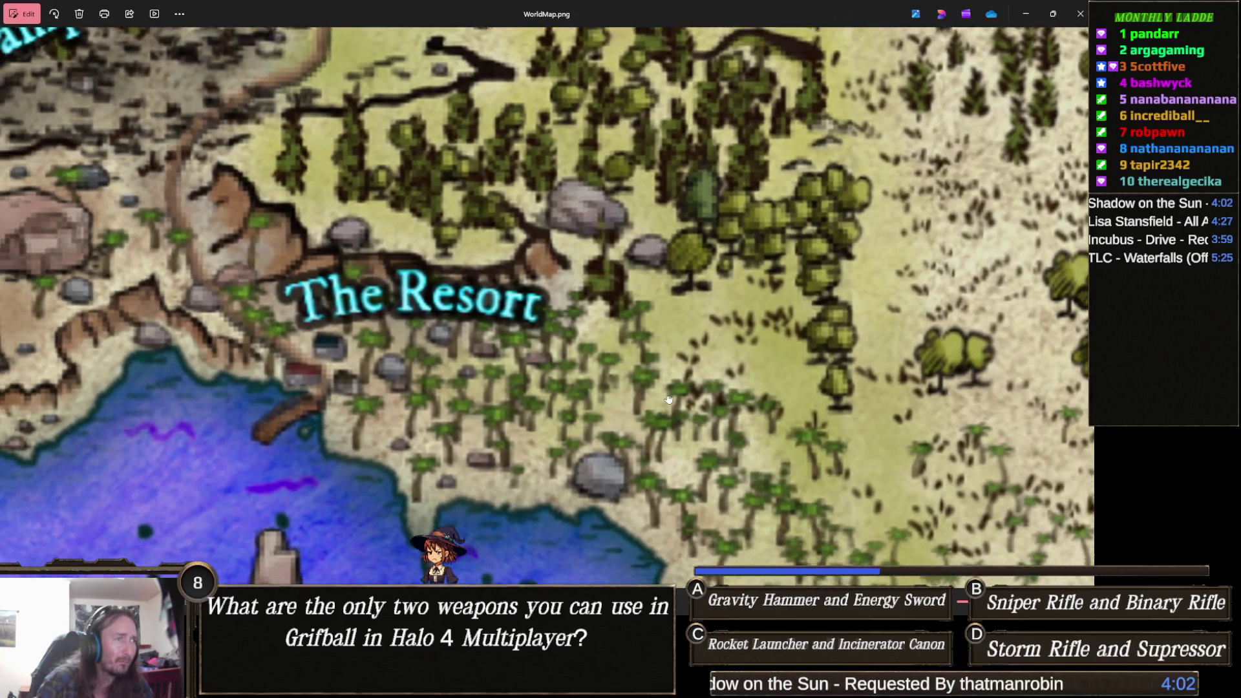
mouse_move(640, 381)
left_mouse_down()
mouse_move(682, 400)
mouse_move(679, 418)
mouse_move(664, 451)
mouse_move(609, 456)
left_mouse_up()
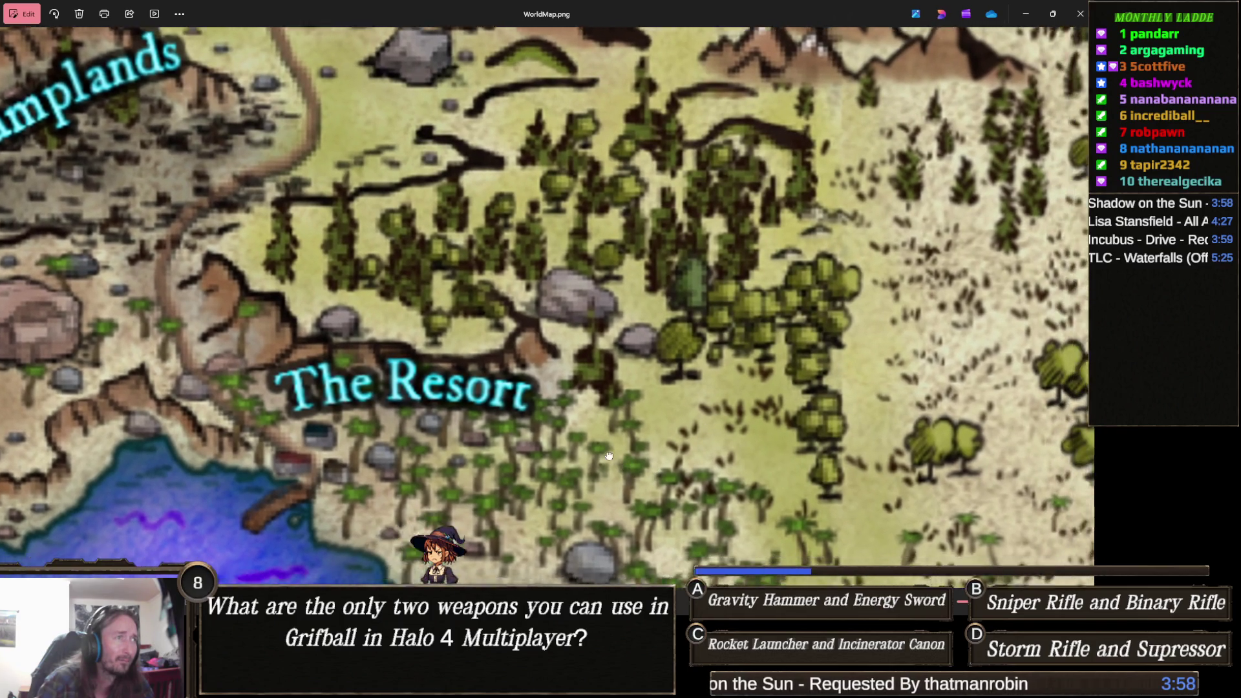
scroll(609, 457, "down", 2)
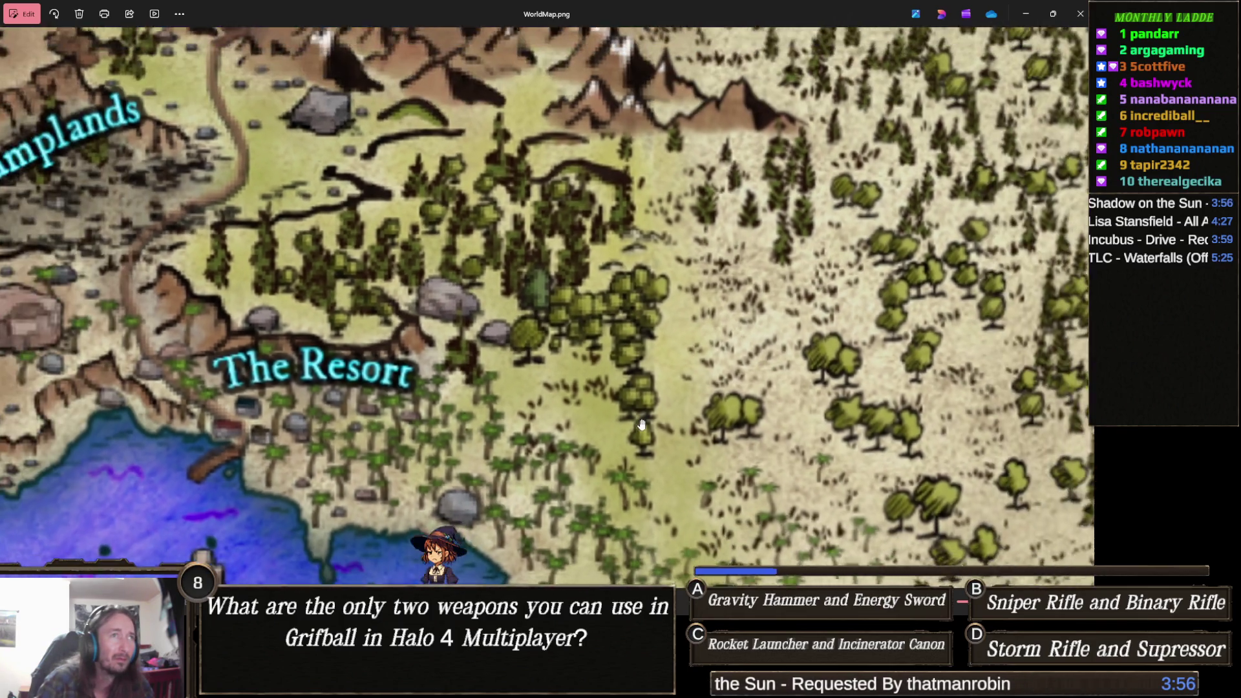
scroll(641, 424, "down", 4)
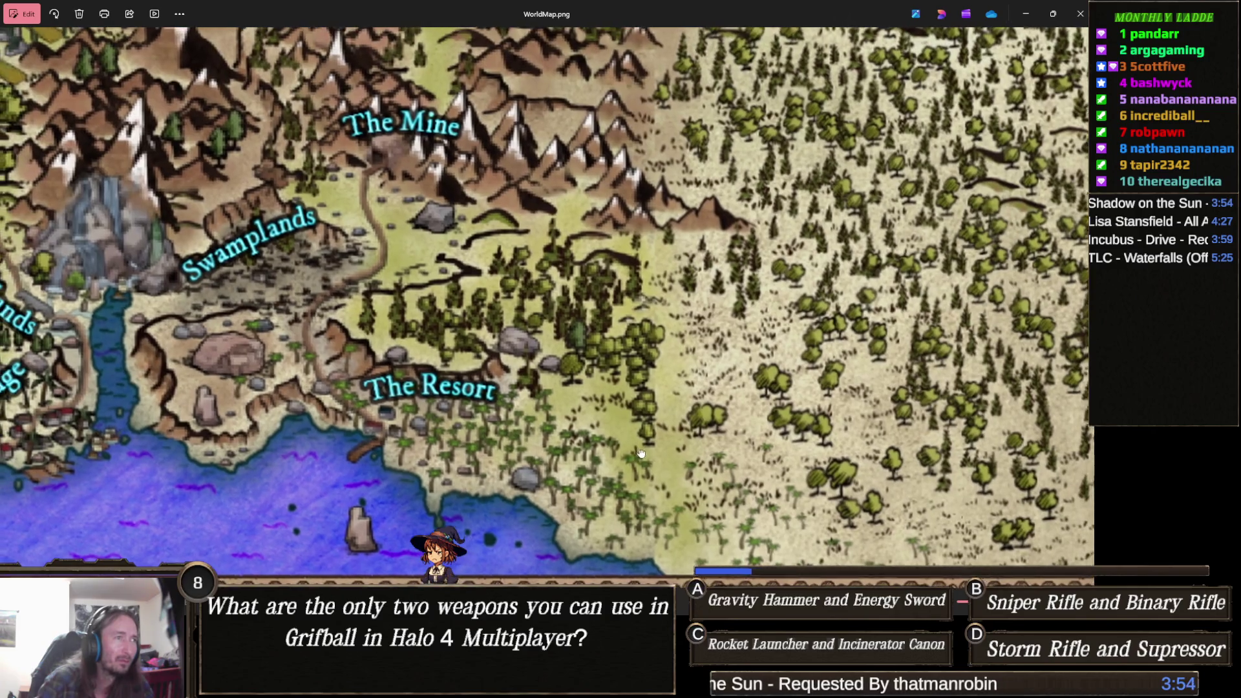
left_click_drag(656, 450, 755, 444)
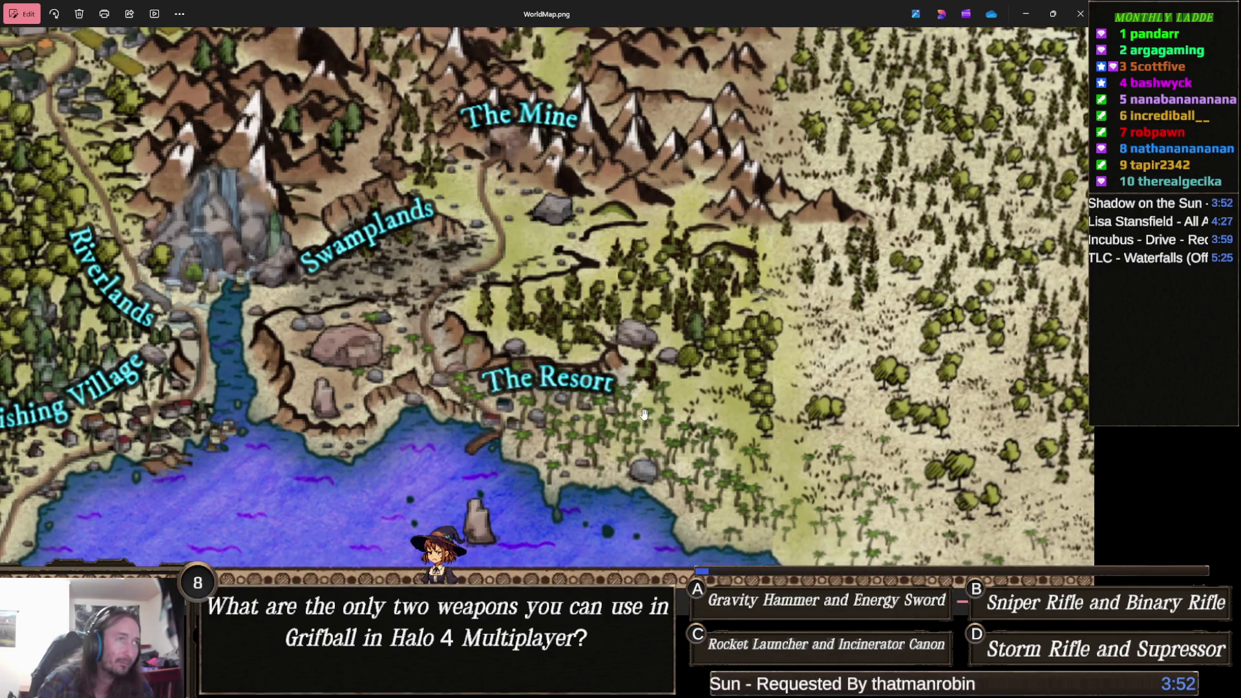
key("super")
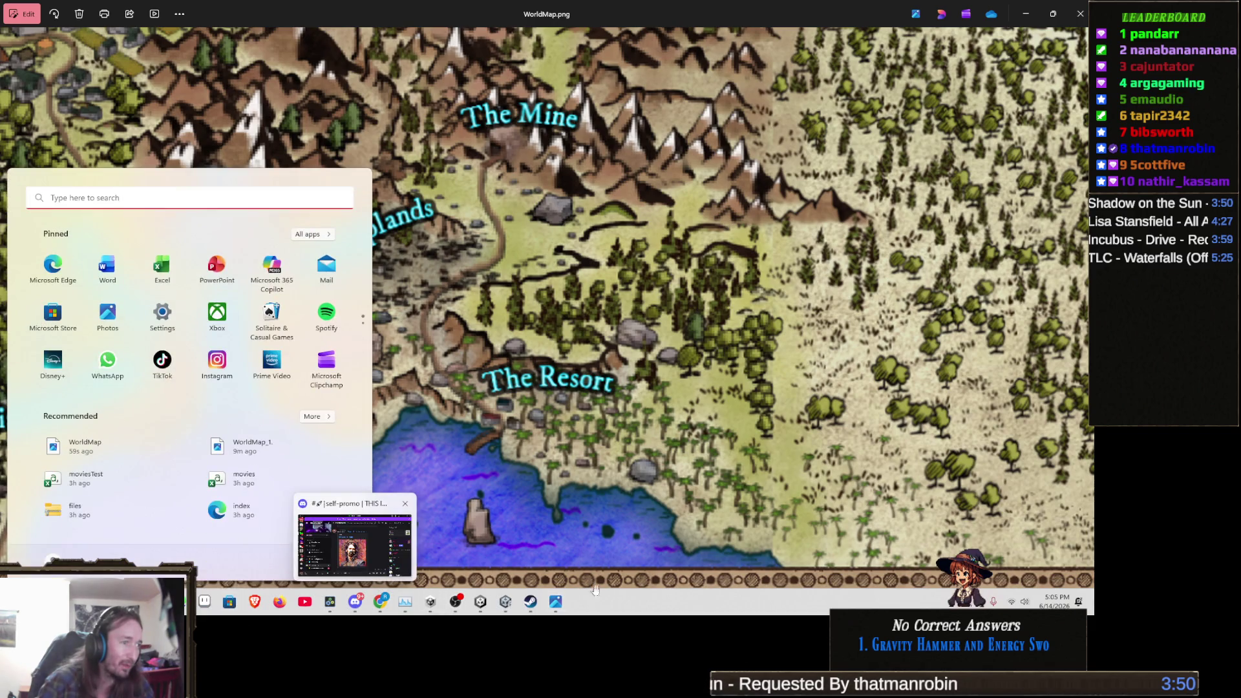
- Launch Finding Fern with PLAY from the Steam library
left_click(595, 589)
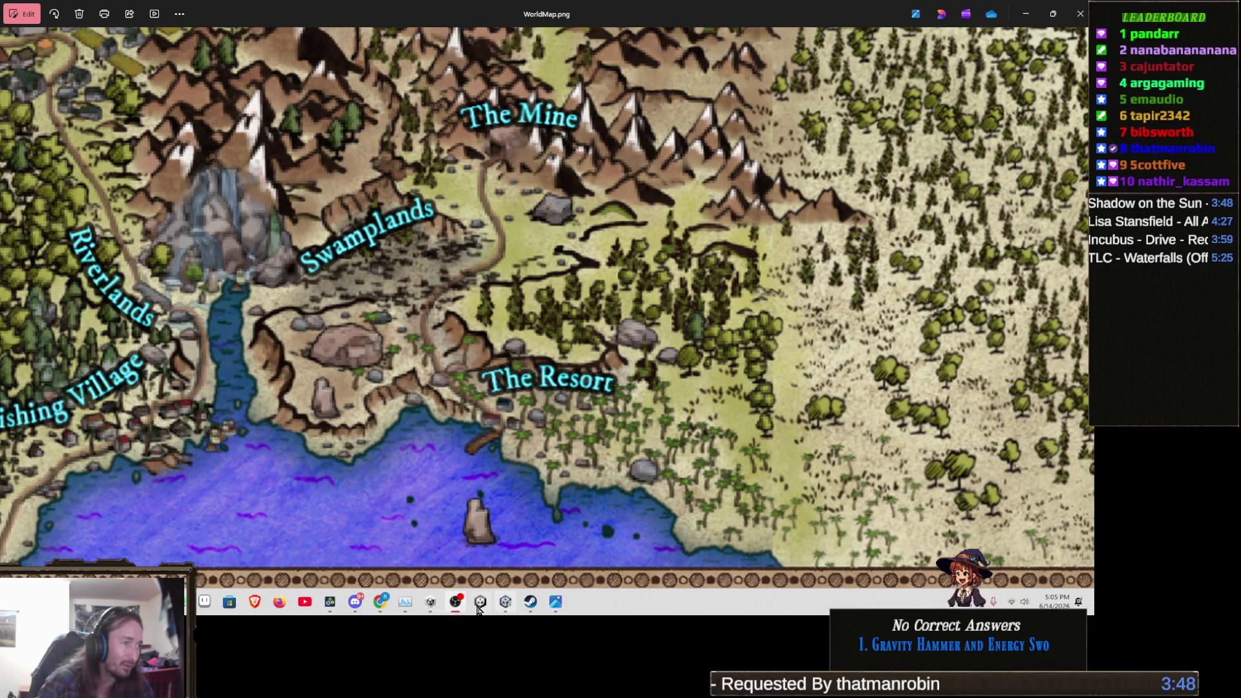
mouse_move(457, 612)
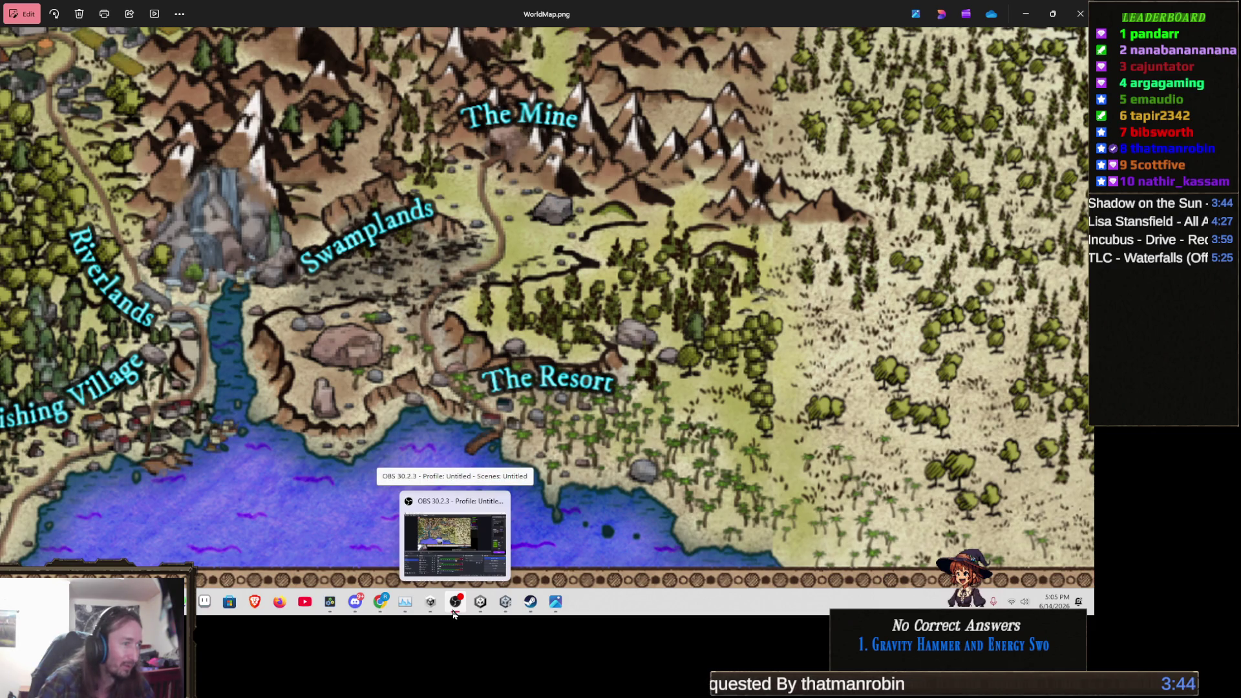
left_click(530, 601)
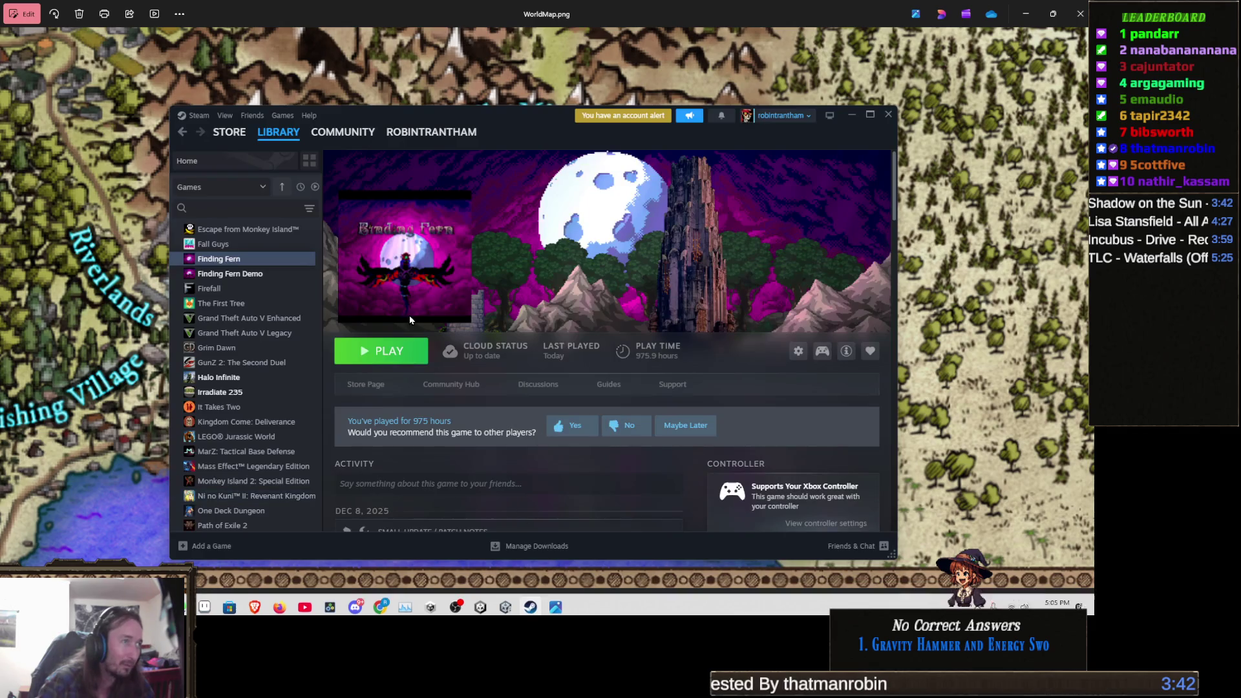
left_click(388, 351)
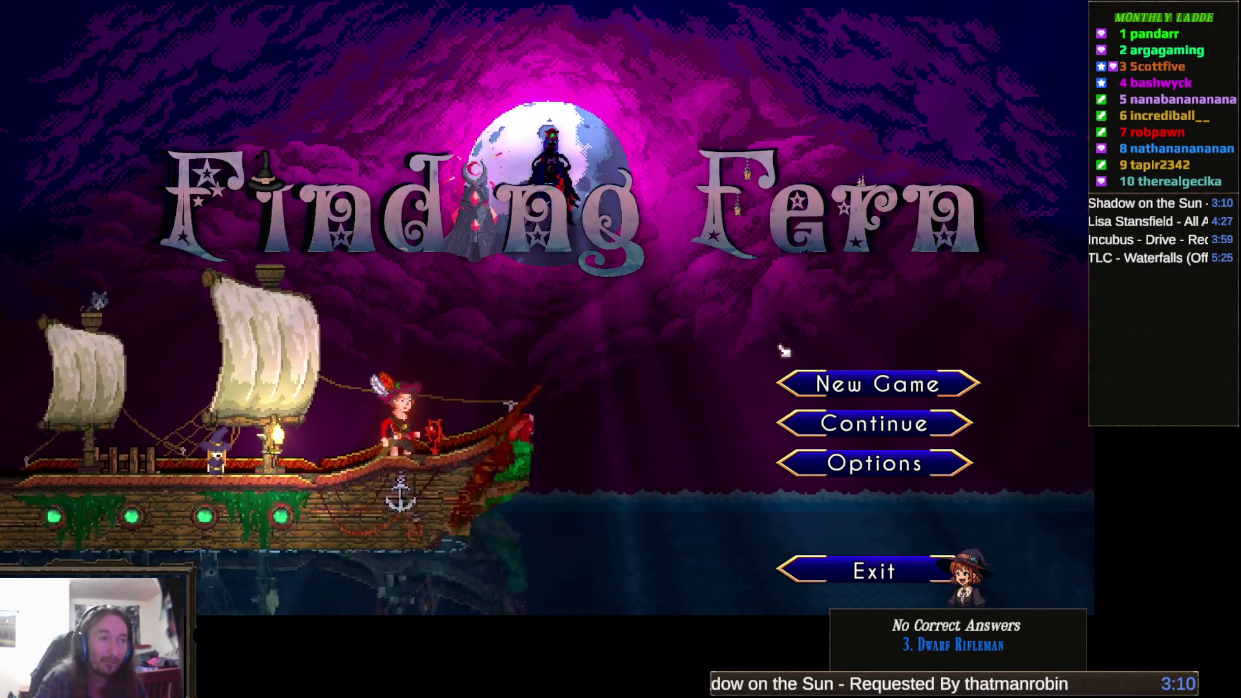
- Load the Sisters' The Swamp save slot and continue past the loading screen
left_click(888, 425)
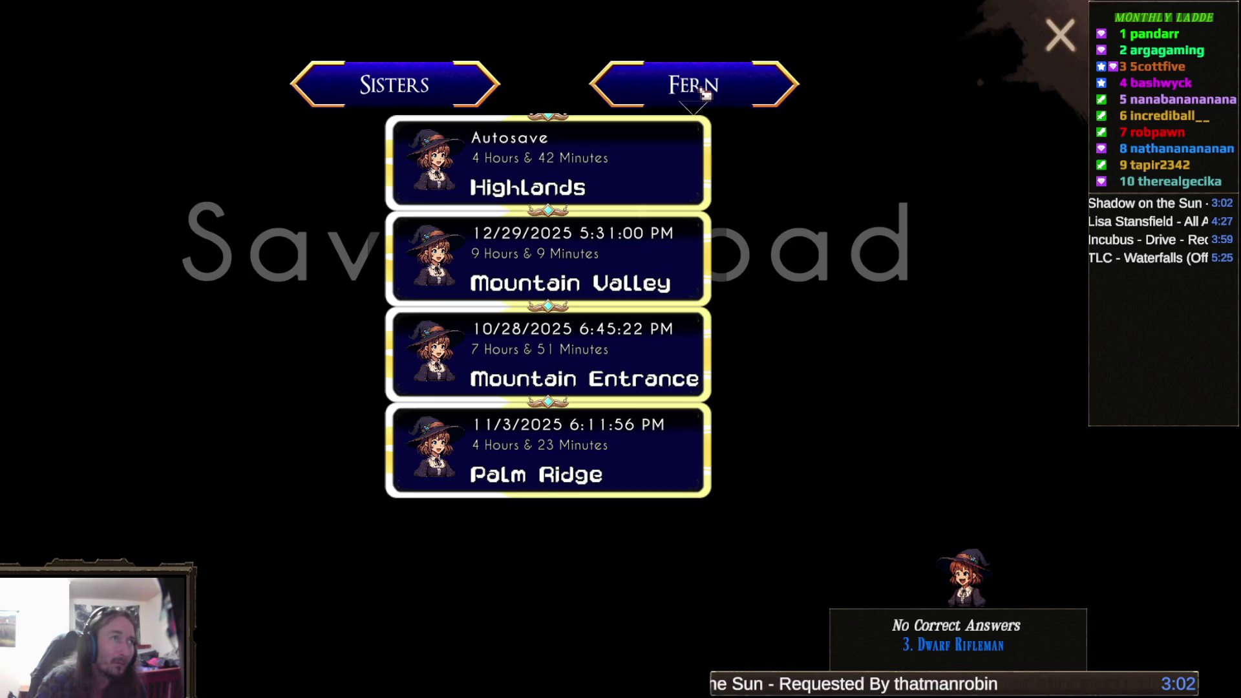
left_click(427, 82)
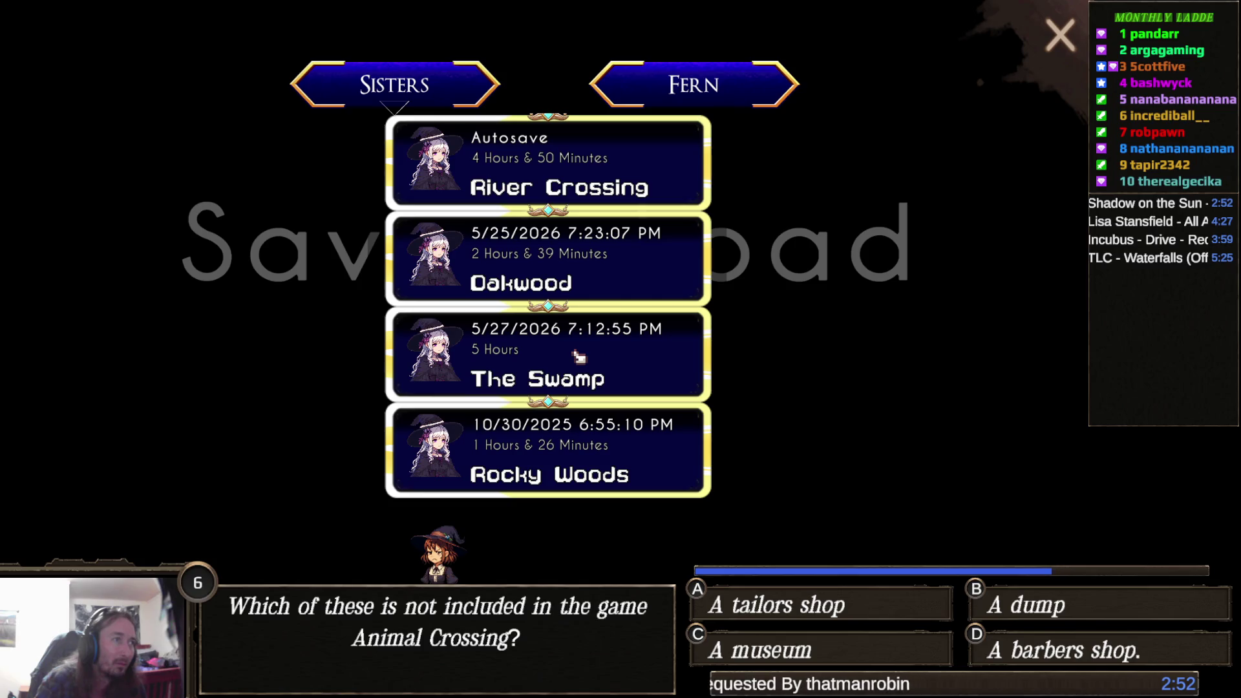
left_click(585, 351)
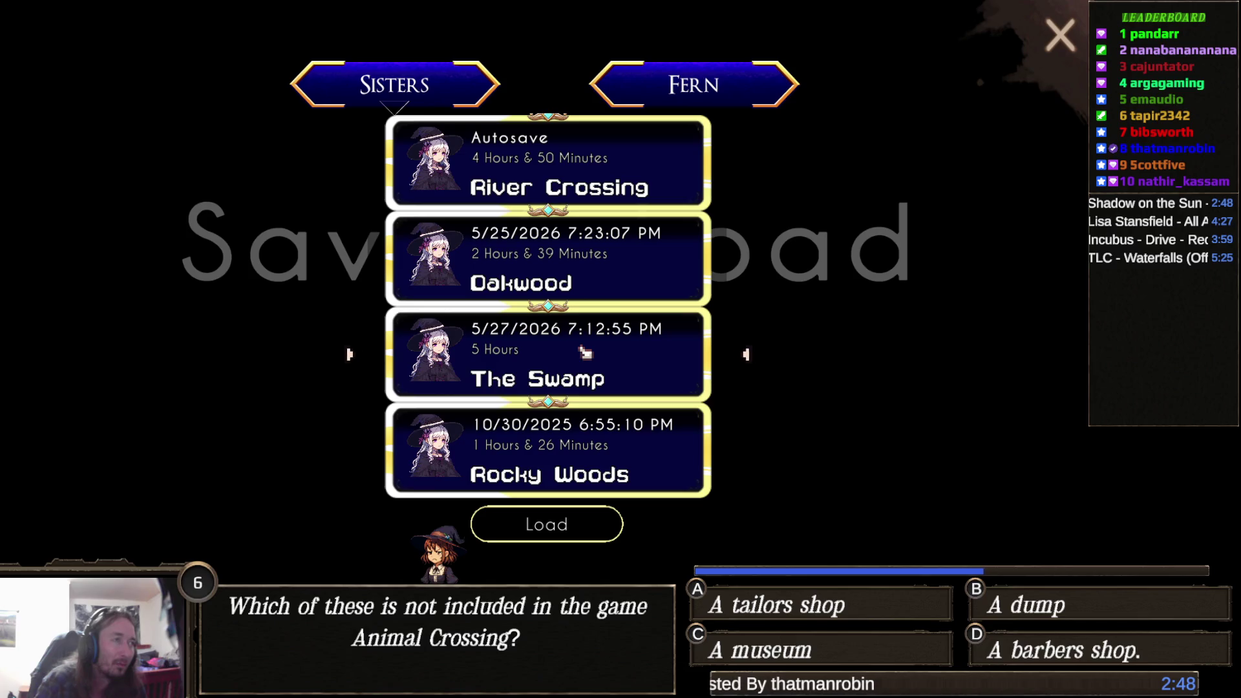
left_click(689, 88)
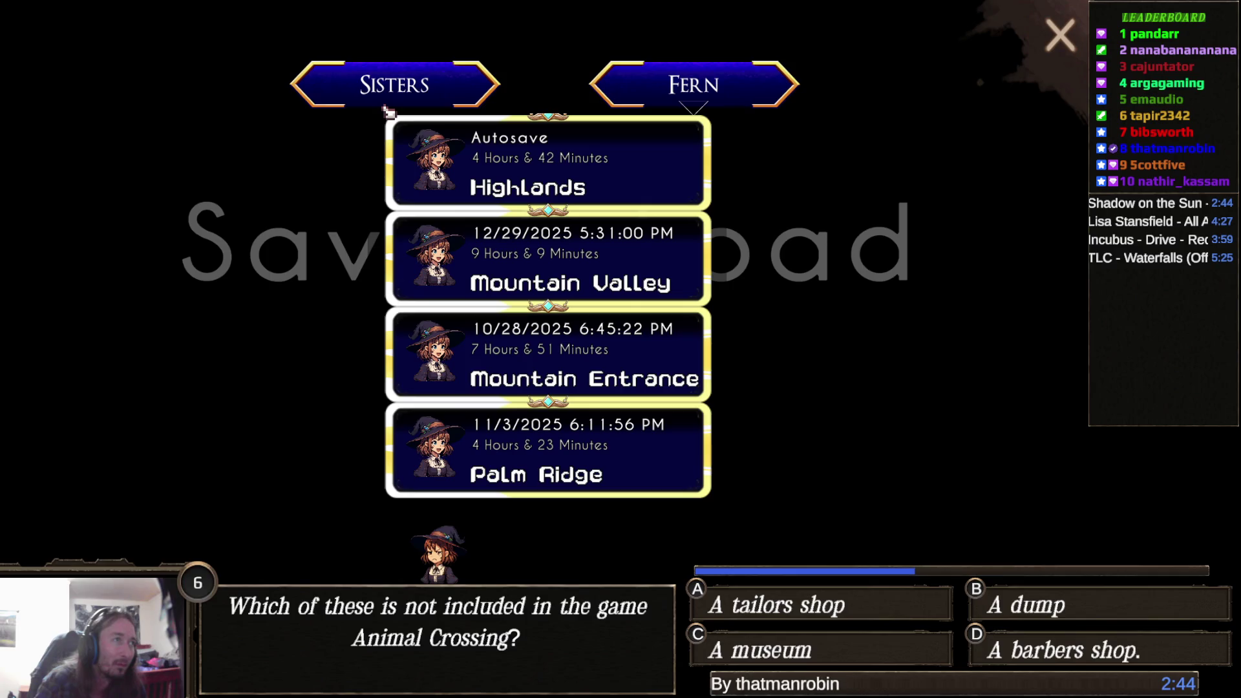
left_click(442, 83)
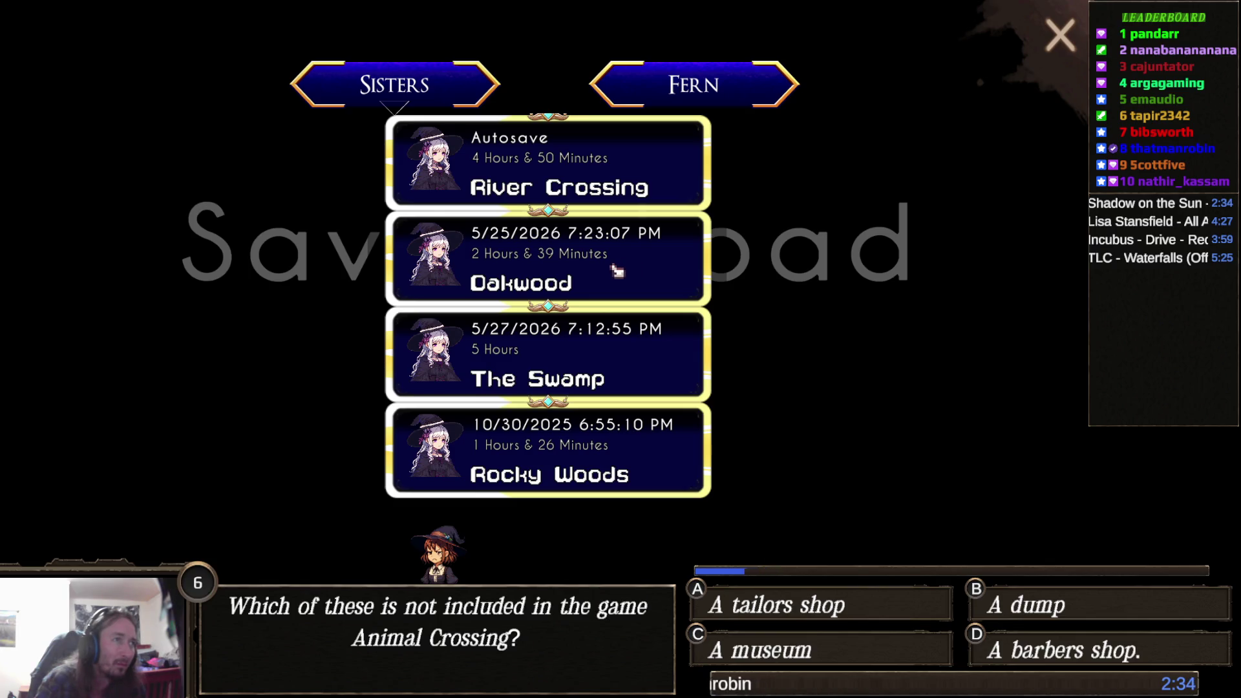
left_click(561, 363)
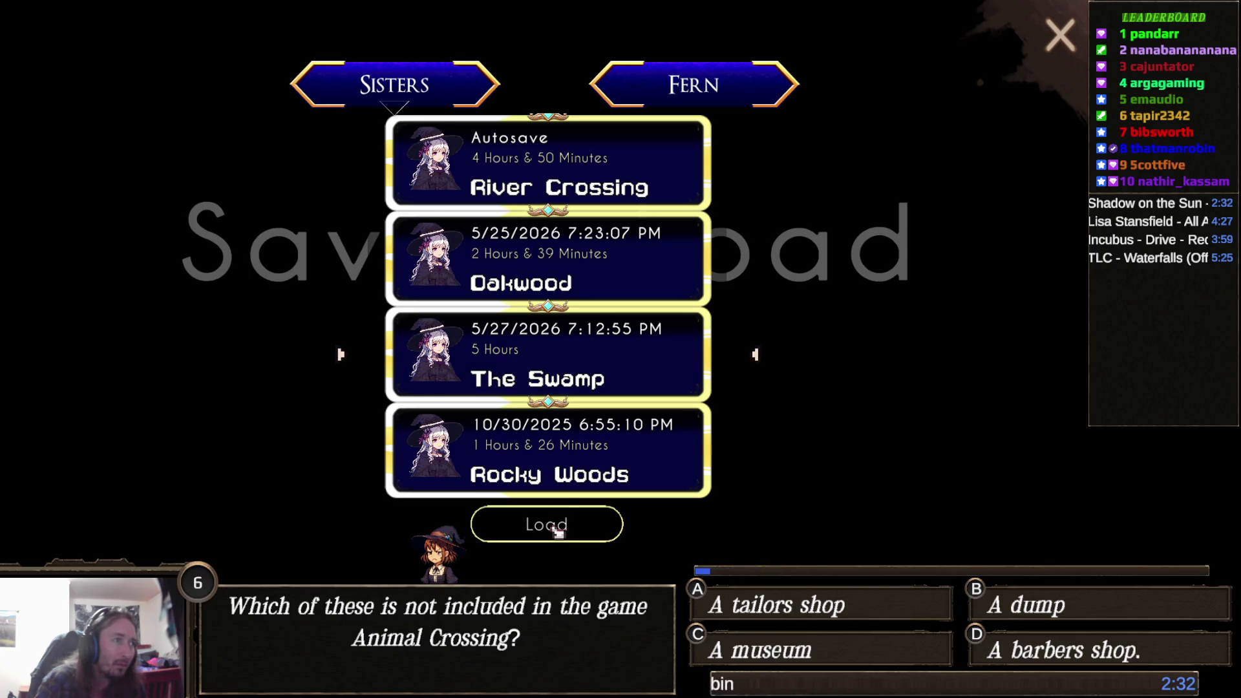
left_click(583, 539)
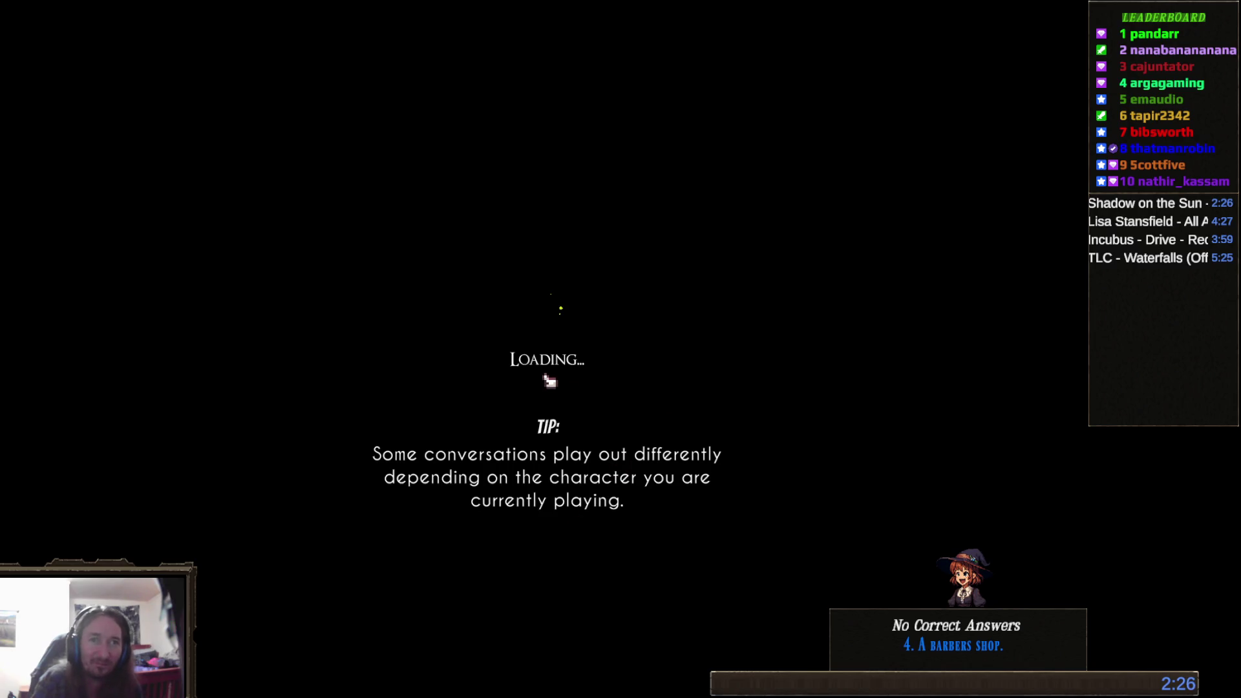
left_click(615, 371)
- Open the in-game world map and zoom in, centring it on Swamplands and The Resort
key("m")
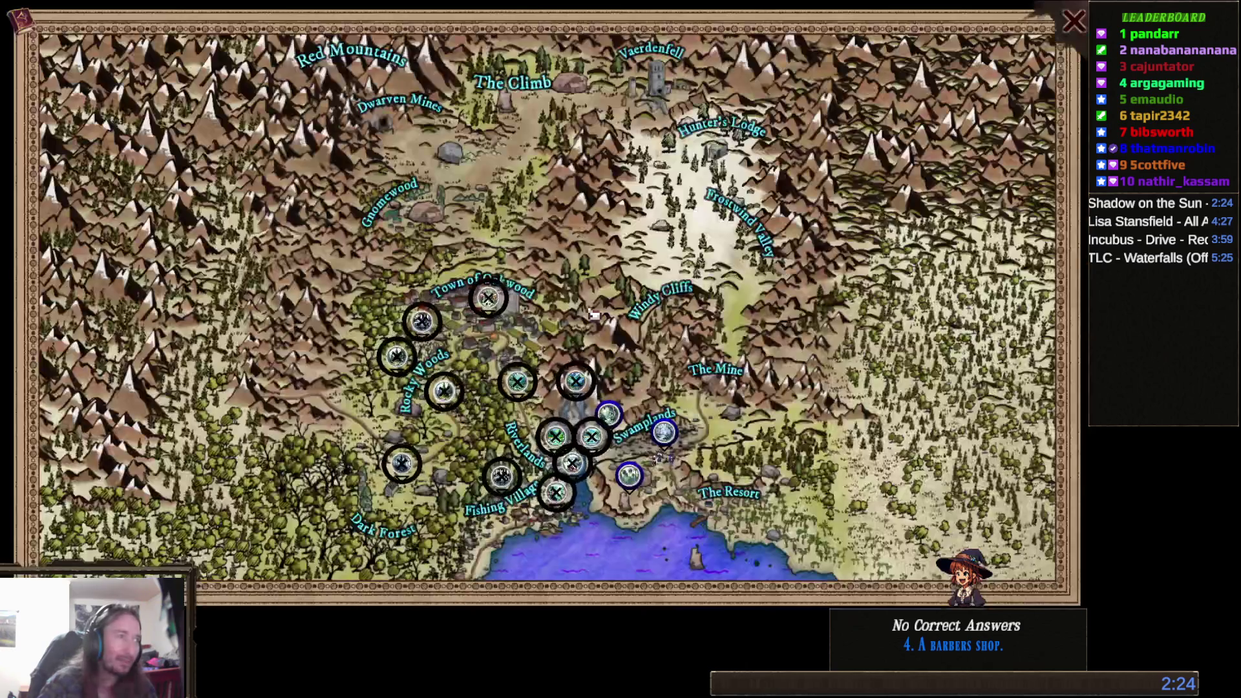
scroll(711, 525, "up", 2)
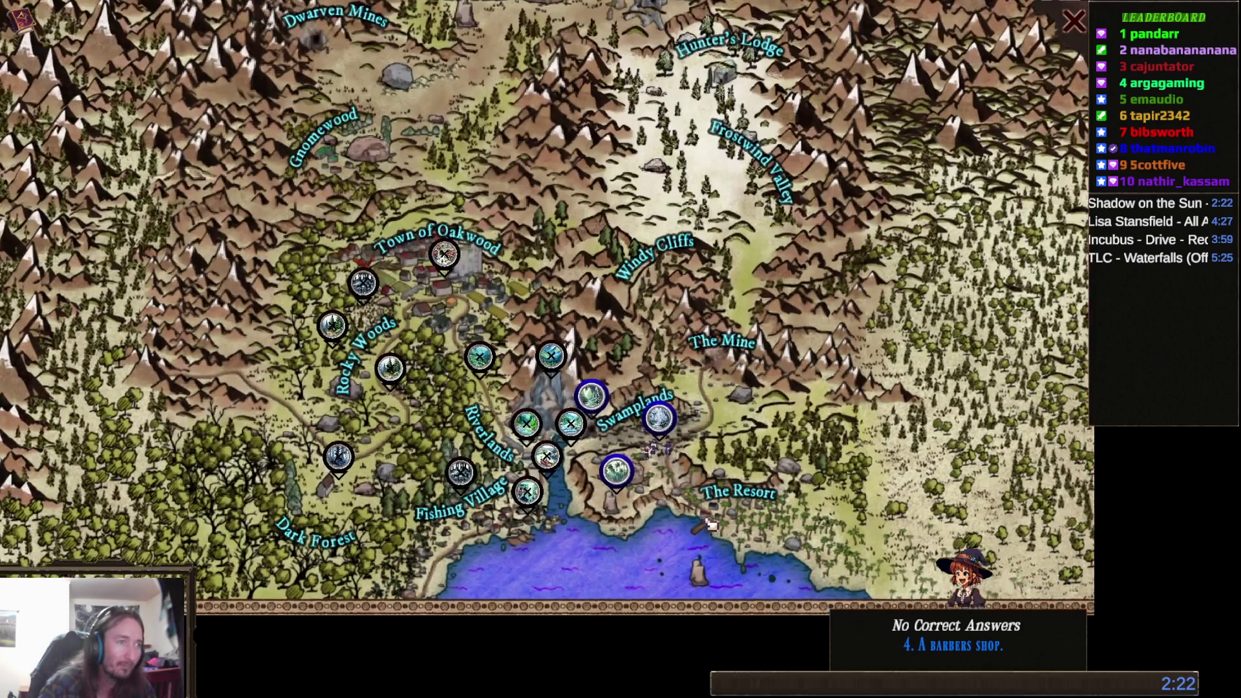
scroll(711, 525, "up", 3)
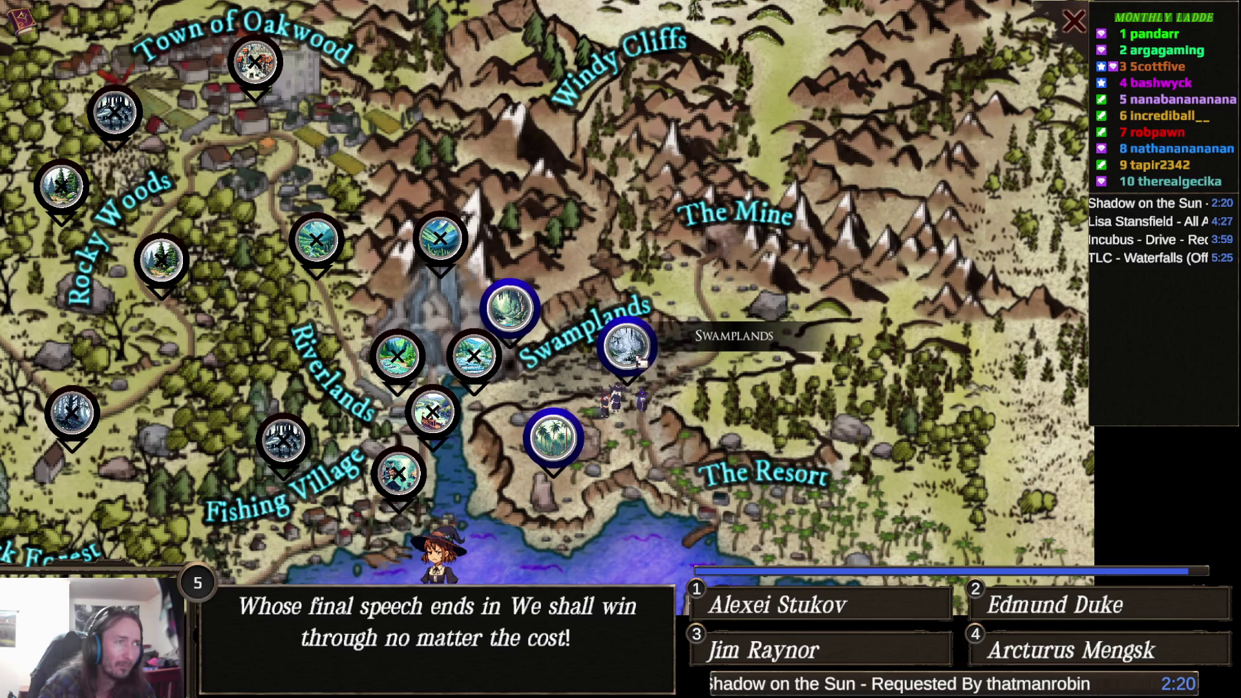
left_click_drag(776, 472, 706, 431)
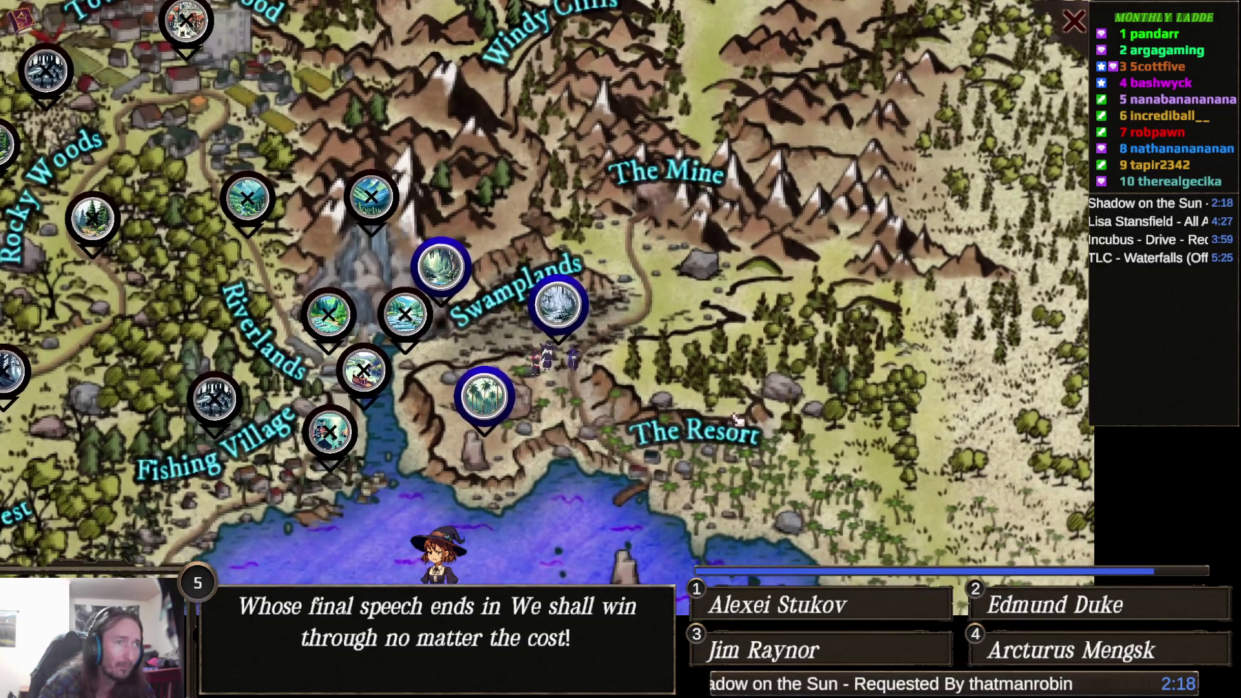
left_click_drag(777, 451, 755, 432)
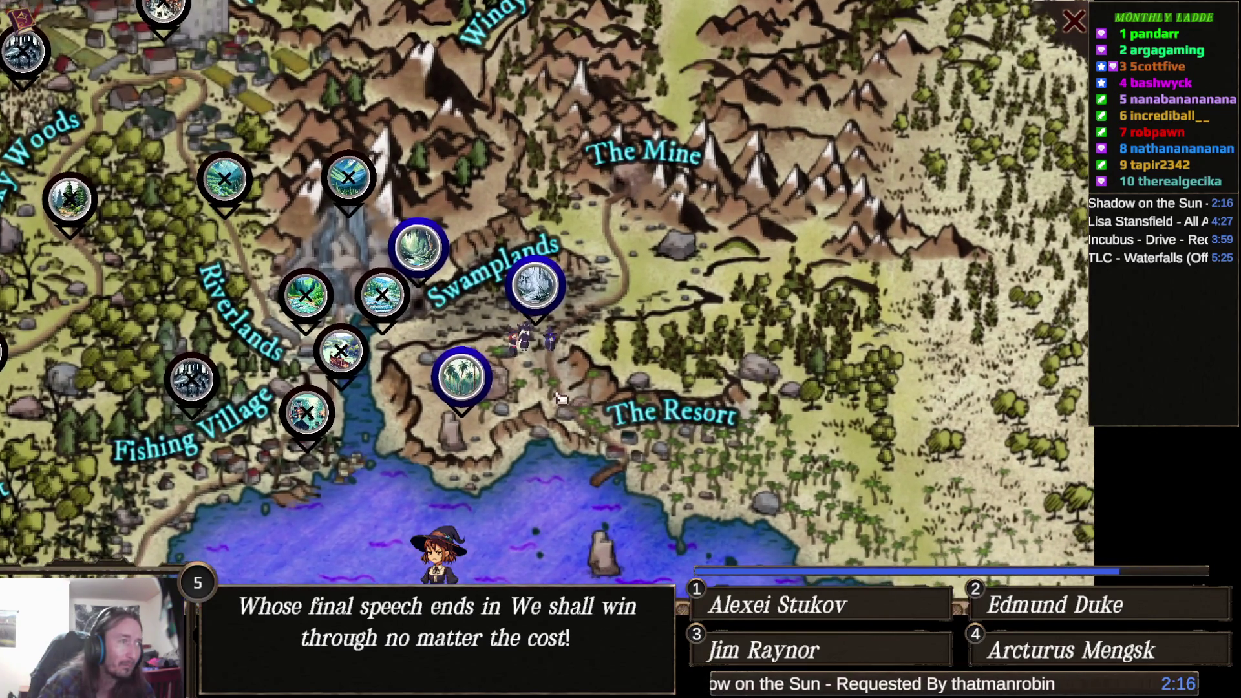
key("Left")
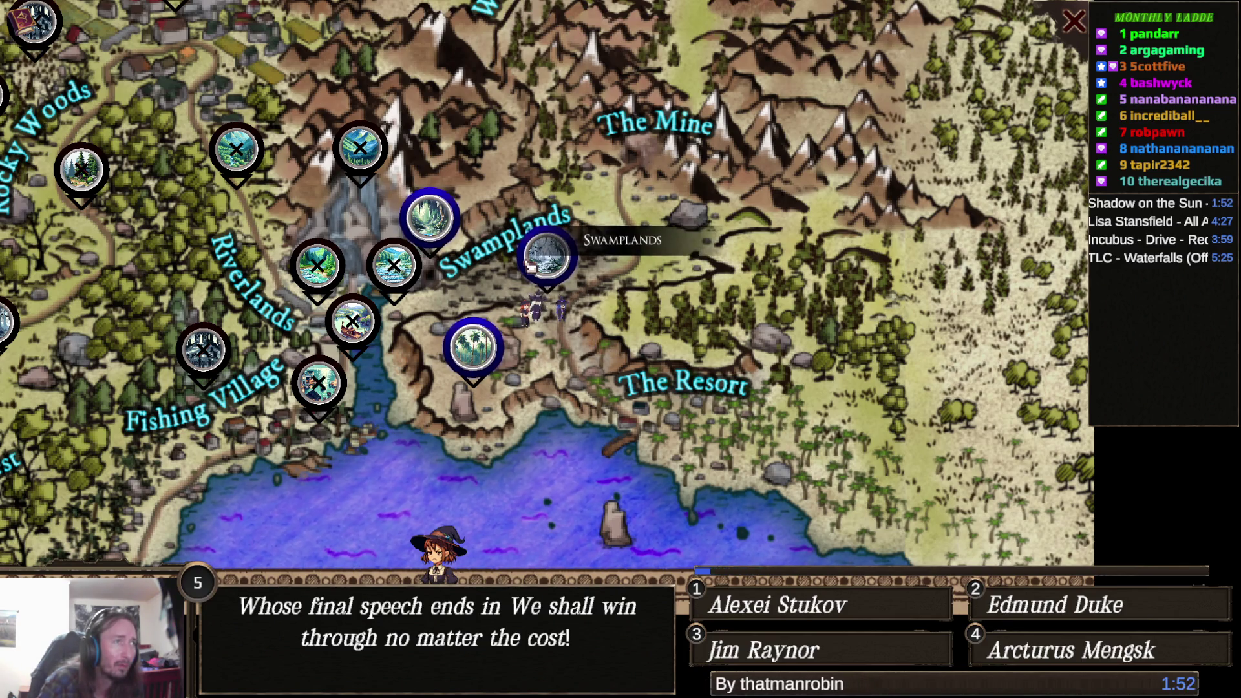
scroll(582, 380, "up", 3)
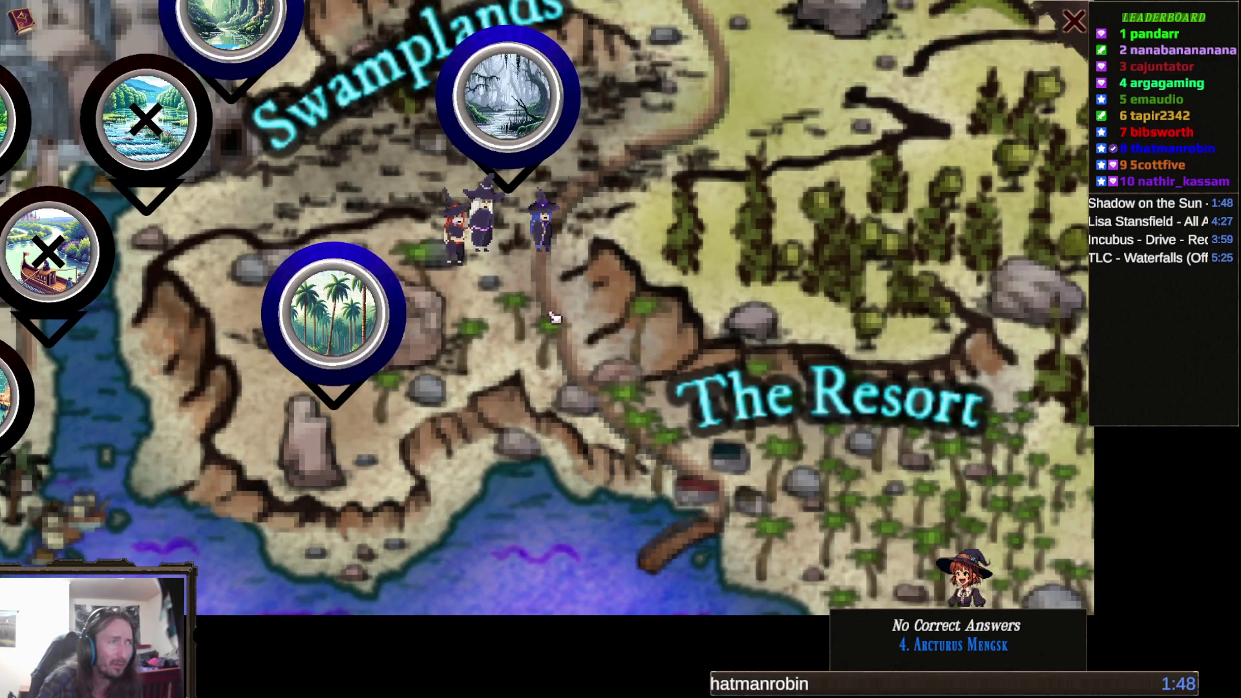
left_click_drag(543, 310, 573, 382)
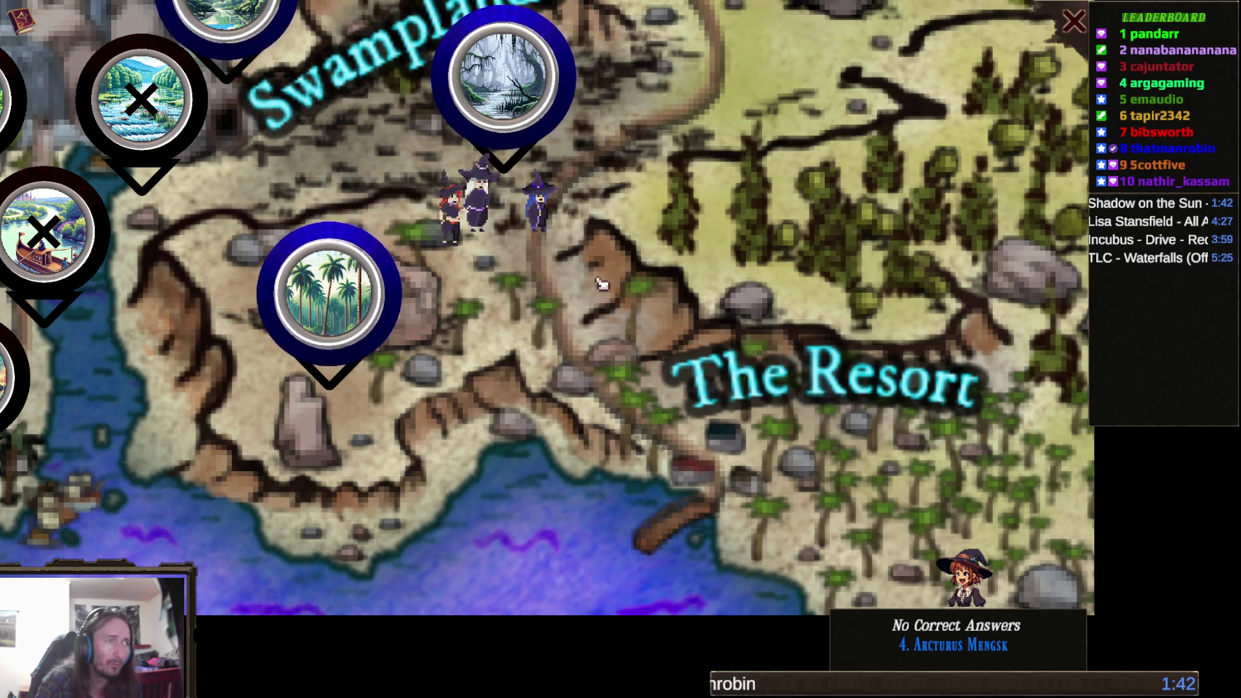
- Zoom the map back out and exit the game from the pause menu
scroll(545, 365, "down", 2)
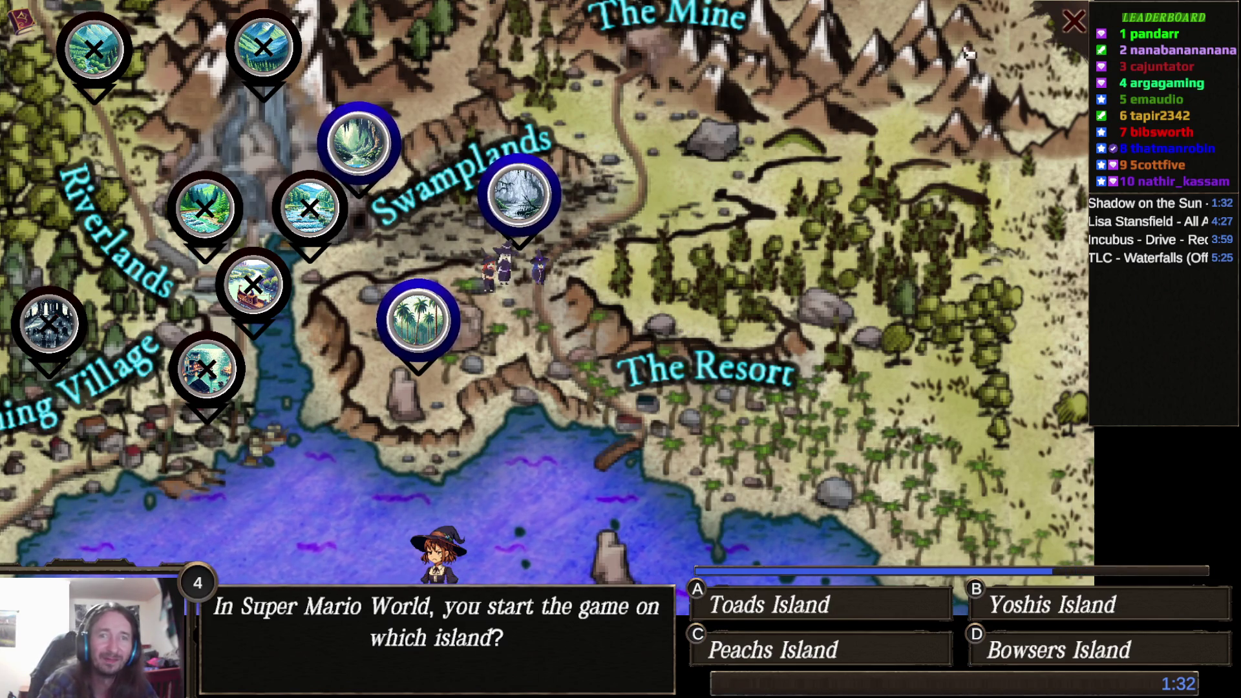
scroll(611, 304, "down", 2)
scroll(611, 304, "down", 2)
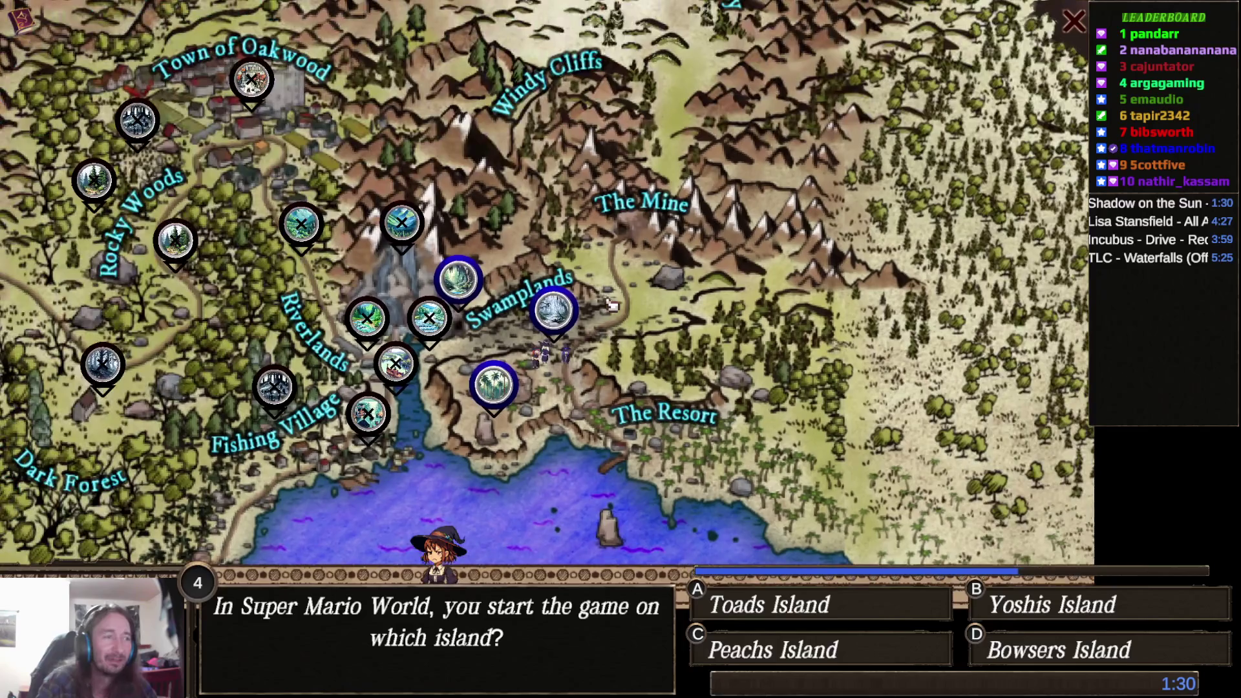
scroll(624, 358, "down", 2)
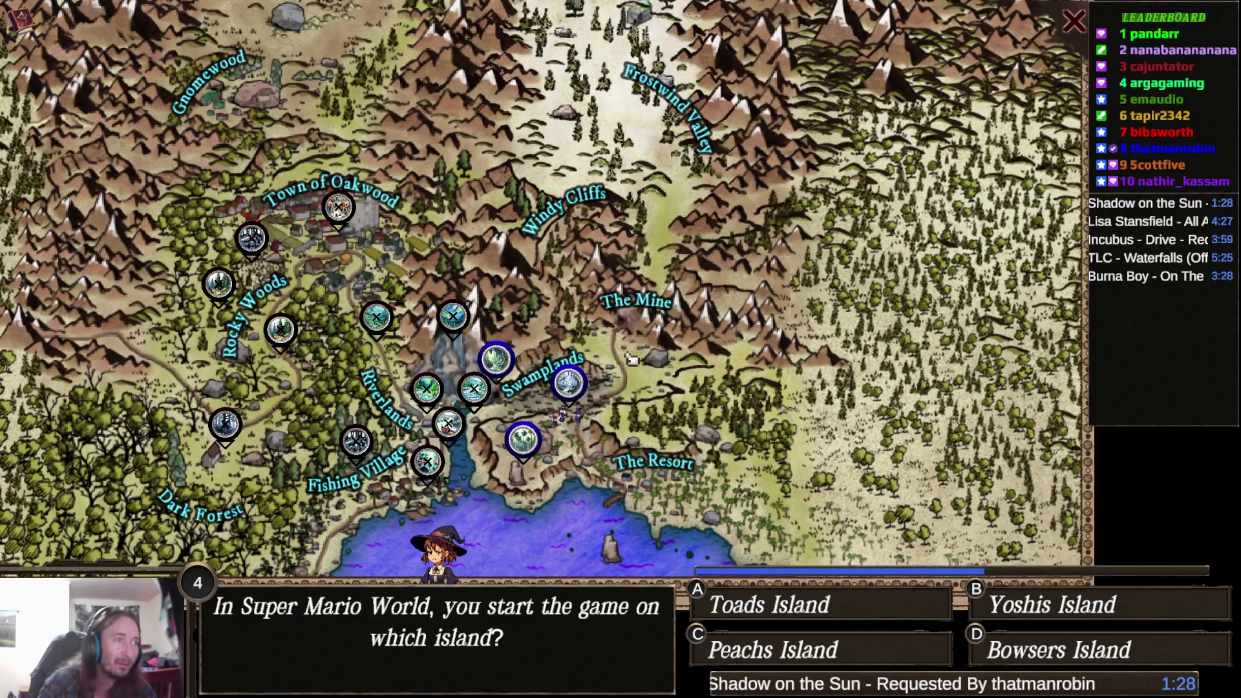
key("Escape")
key("Escape")
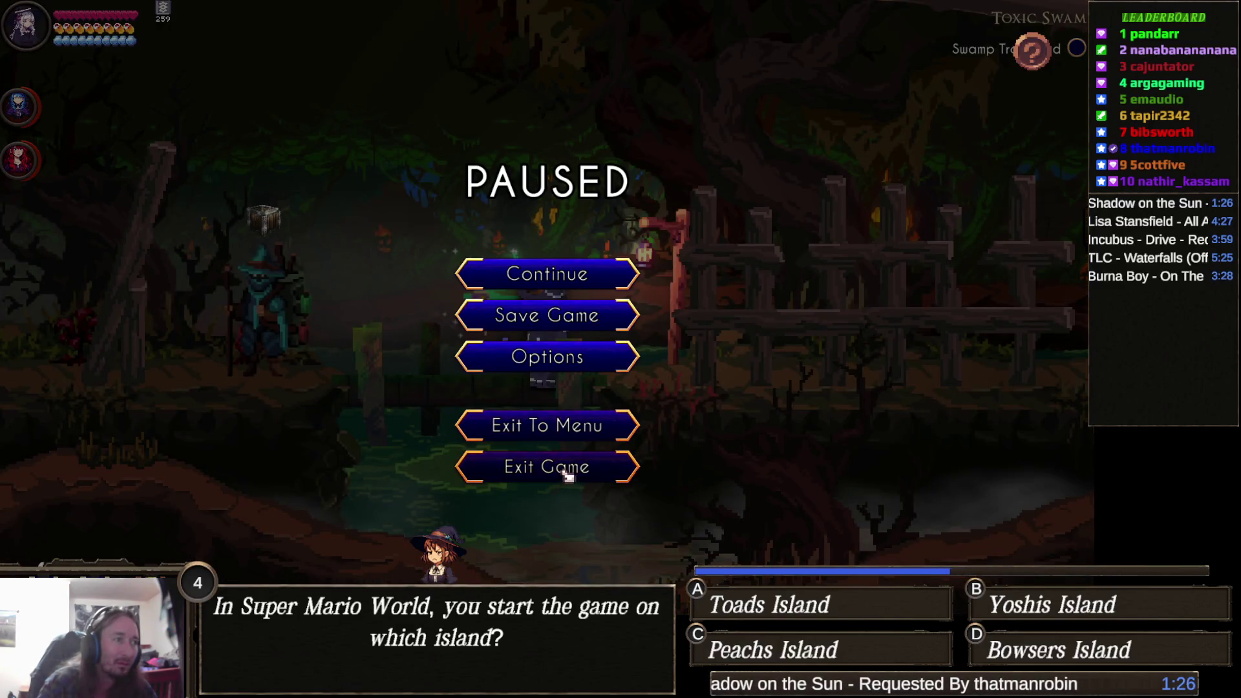
left_click(574, 479)
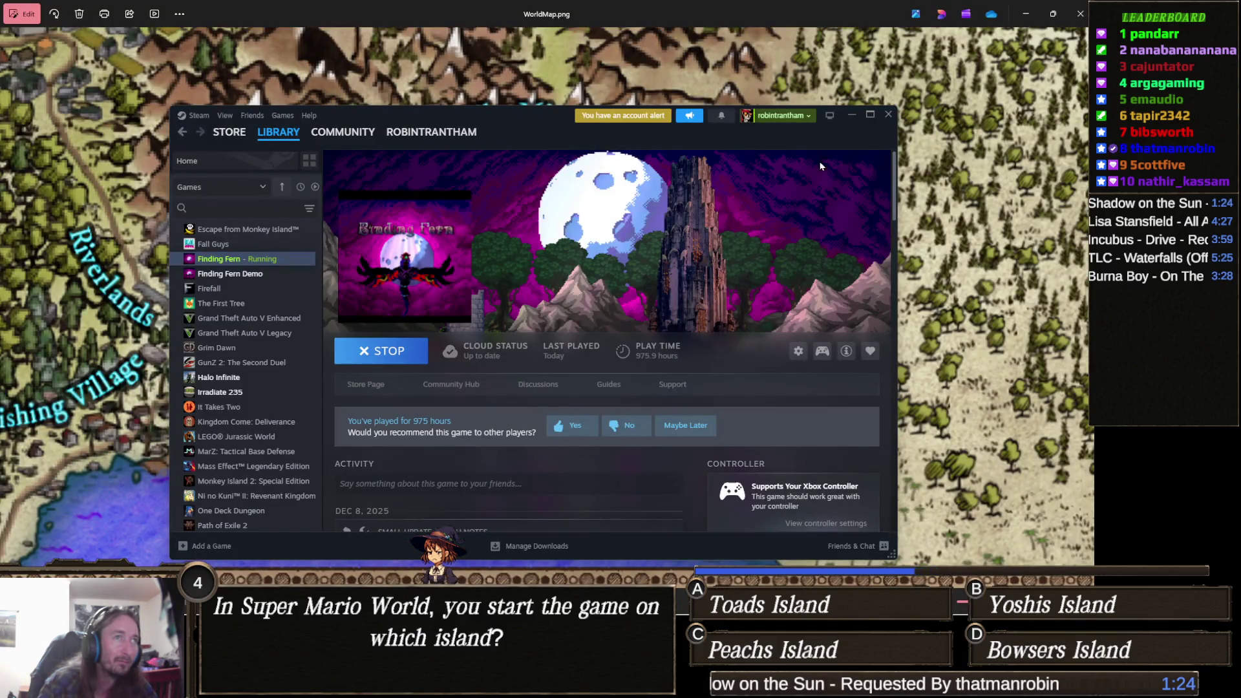
- Pan WorldMap.png north past The Mine toward Windy Cliffs and Frostwind Valley
left_click(852, 115)
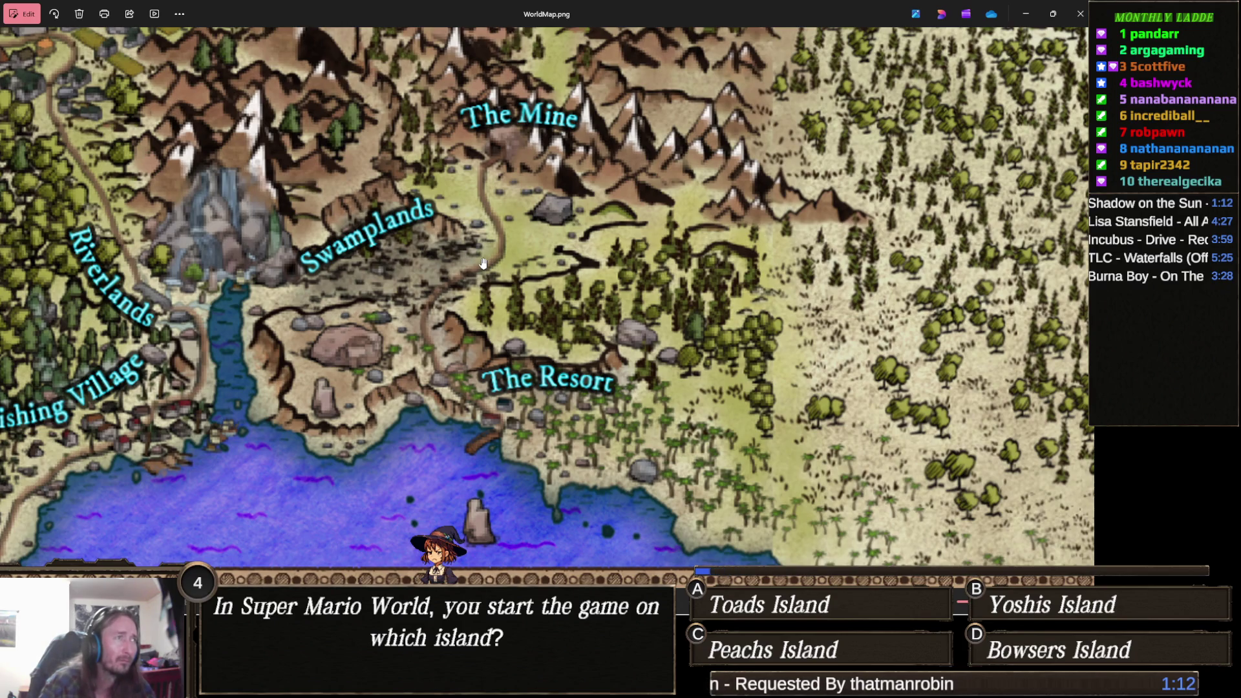
mouse_move(501, 212)
left_mouse_down()
mouse_move(510, 248)
mouse_move(494, 310)
left_mouse_up()
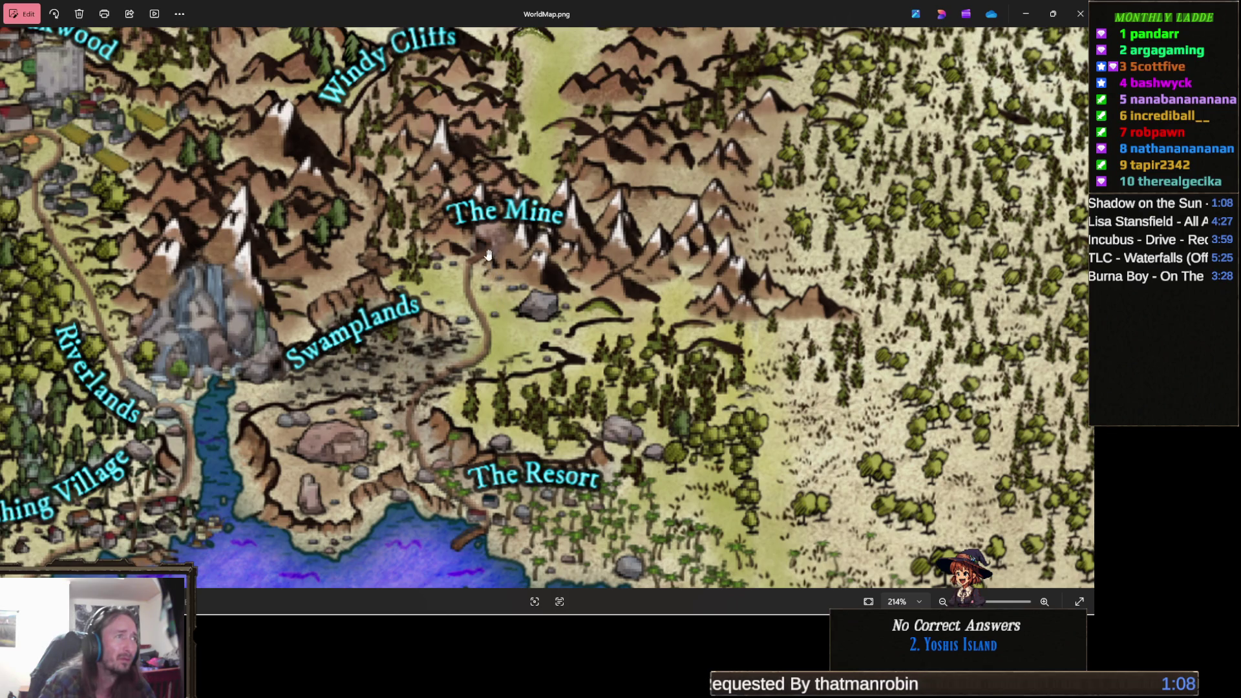
mouse_move(508, 234)
left_mouse_down()
mouse_move(493, 335)
mouse_move(537, 316)
mouse_move(580, 354)
left_mouse_up()
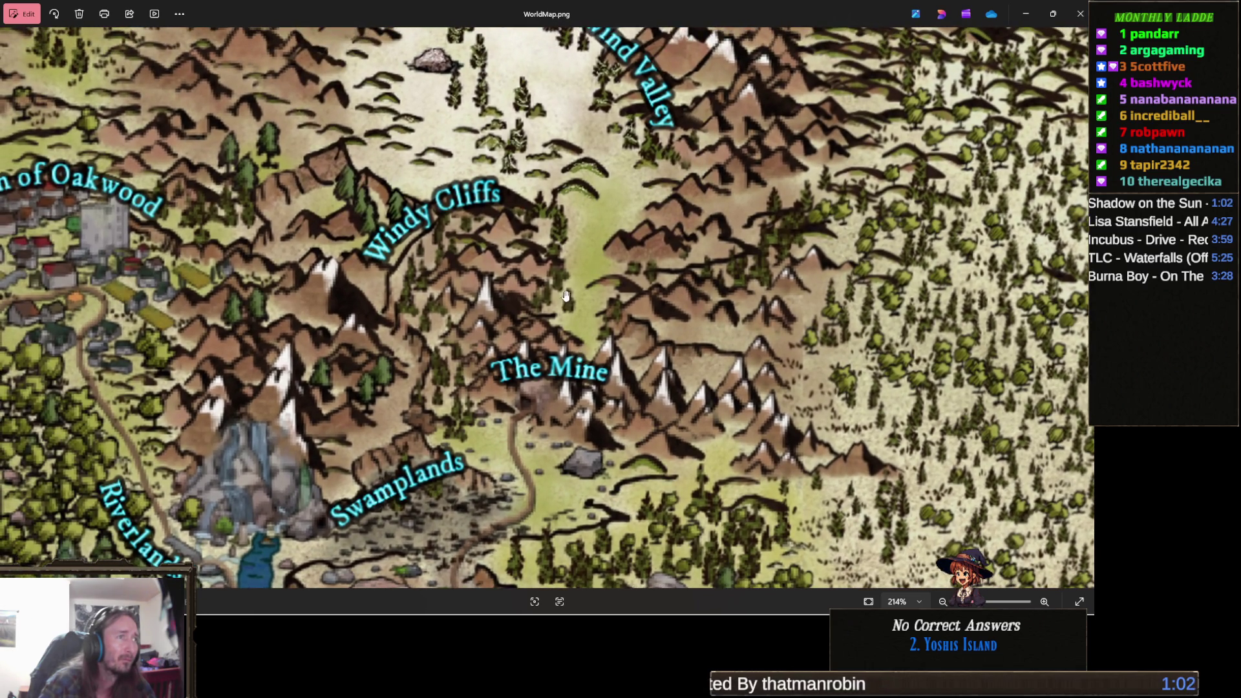
mouse_move(593, 279)
left_mouse_down()
mouse_move(588, 349)
mouse_move(573, 343)
left_mouse_up()
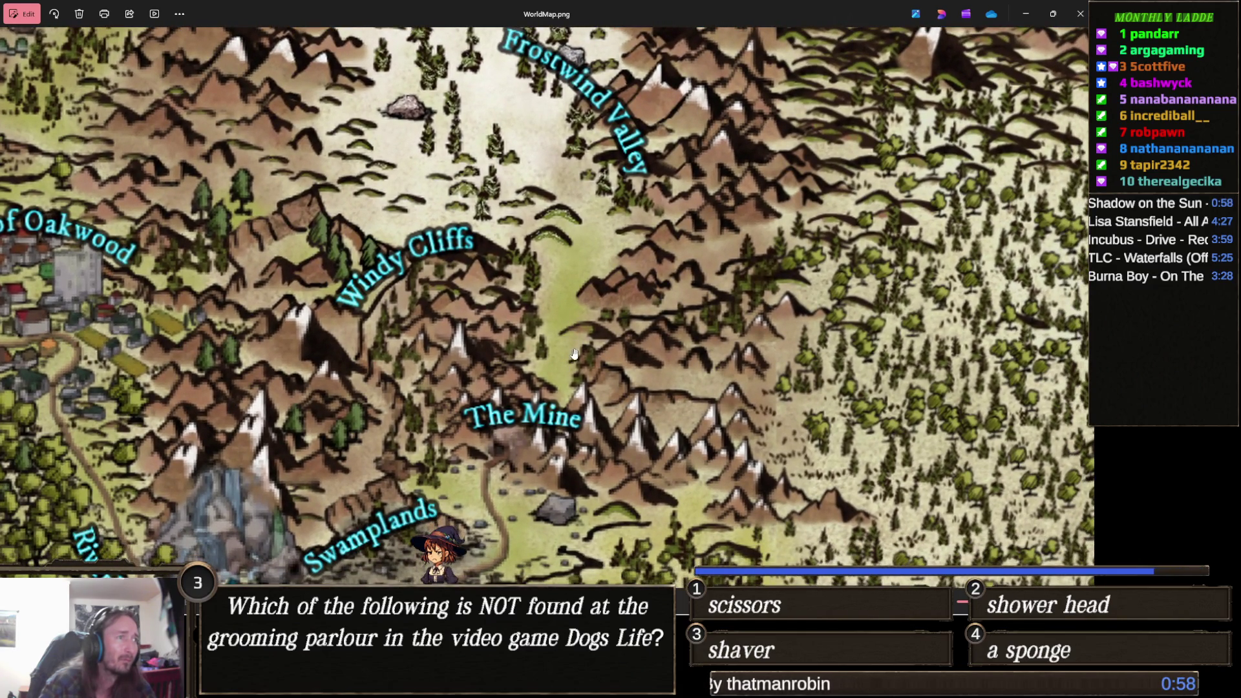
left_click_drag(536, 313, 598, 337)
scroll(625, 327, "down", 2)
scroll(627, 326, "up", 1)
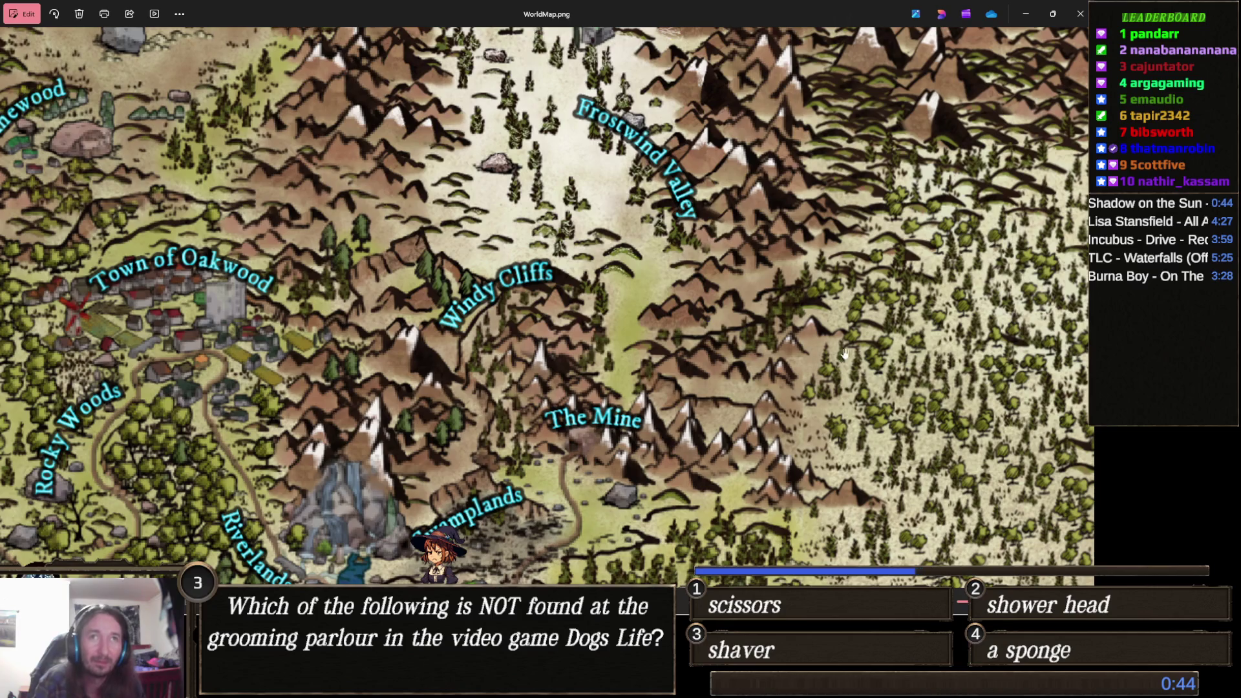
scroll(657, 308, "down", 1)
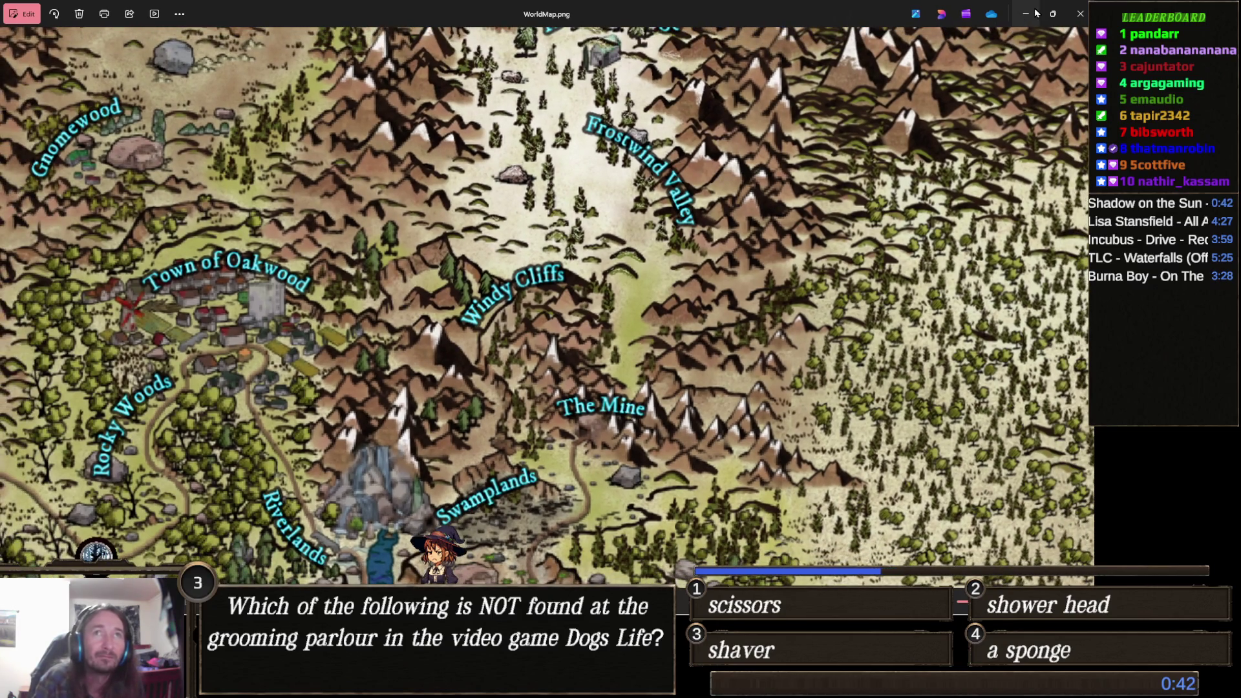
left_click(1024, 14)
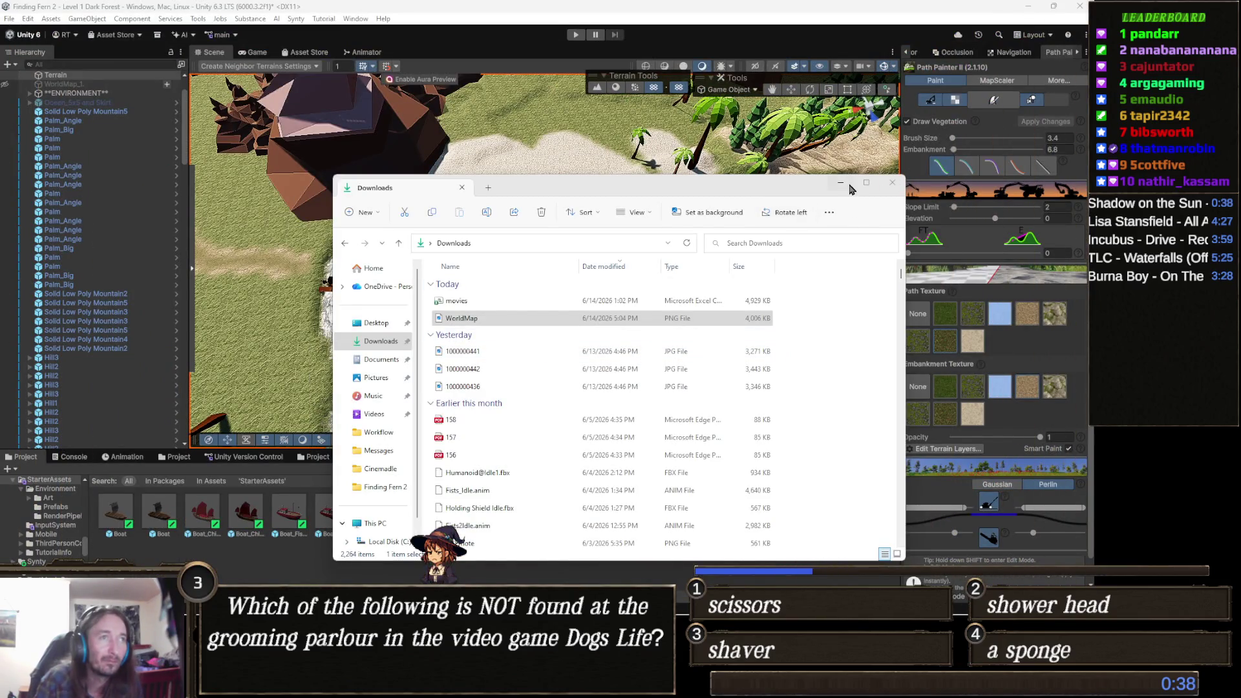
- Fly the Scene camera until the beach and boats fill the view, then show the Terrain's properties
left_click(842, 184)
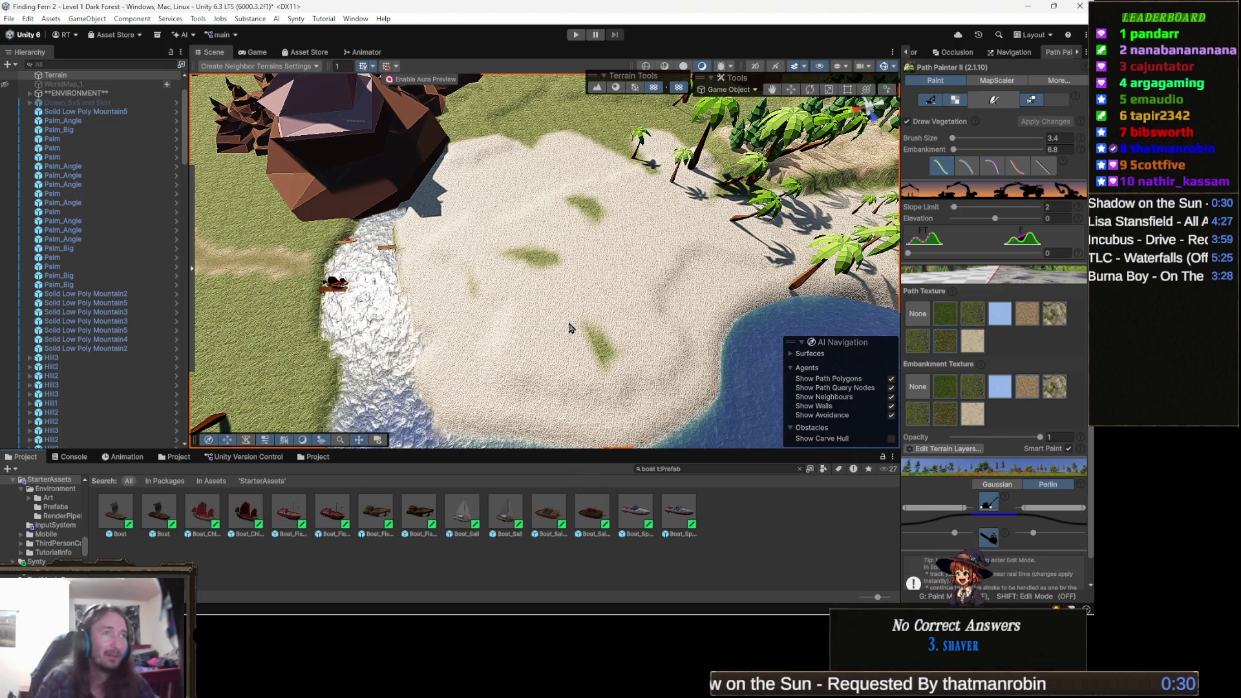
key("Down")
key("Up")
left_click_drag(616, 281, 520, 287)
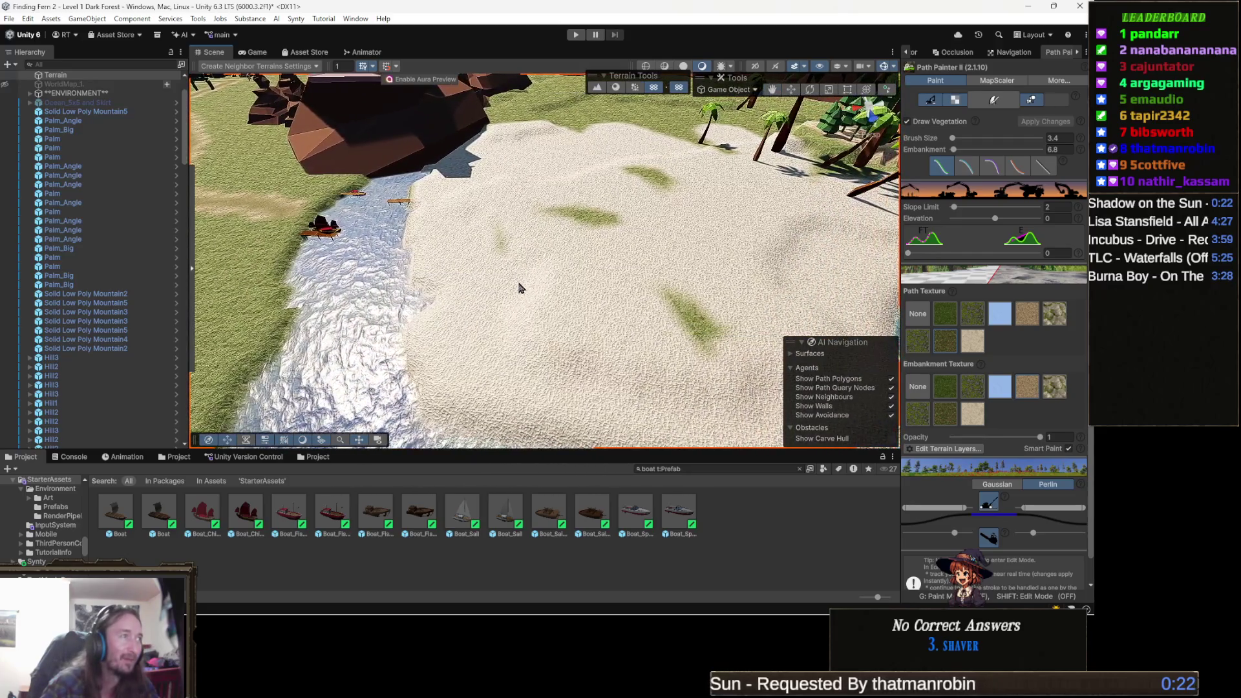
left_click_drag(472, 321, 569, 340)
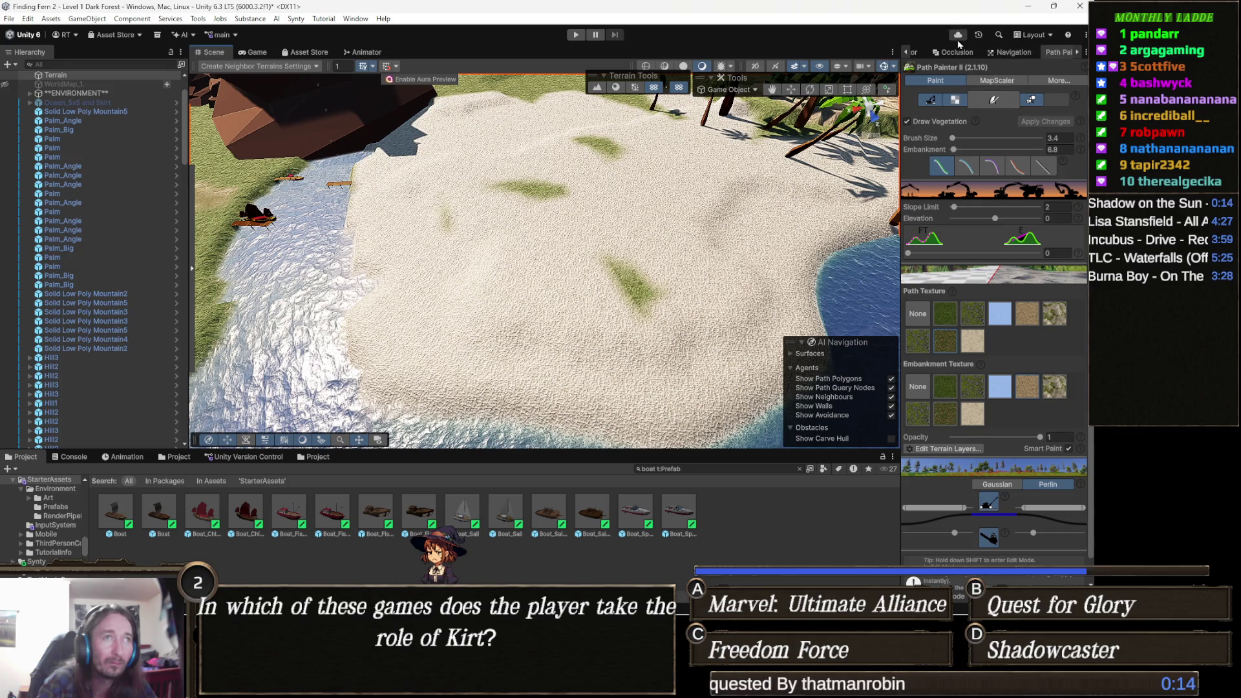
left_click(916, 52)
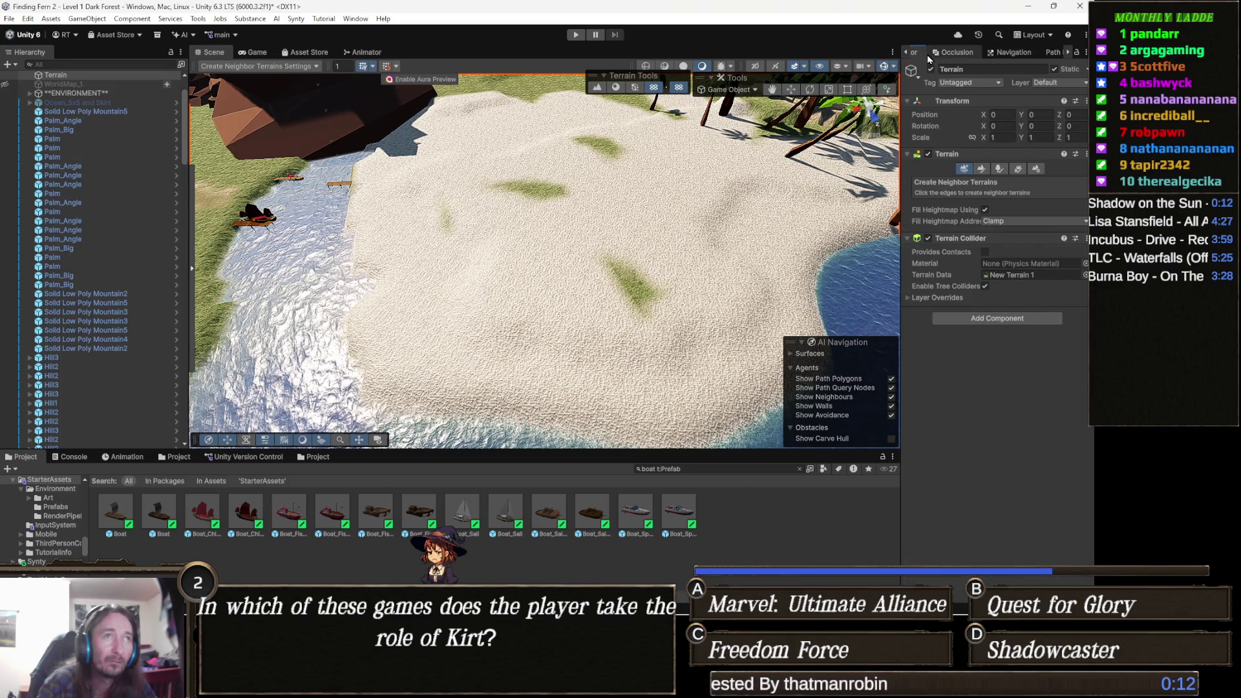
- Choose the Set Height tool under Paint Terrain and flatten a stroke across the beach
left_click(982, 169)
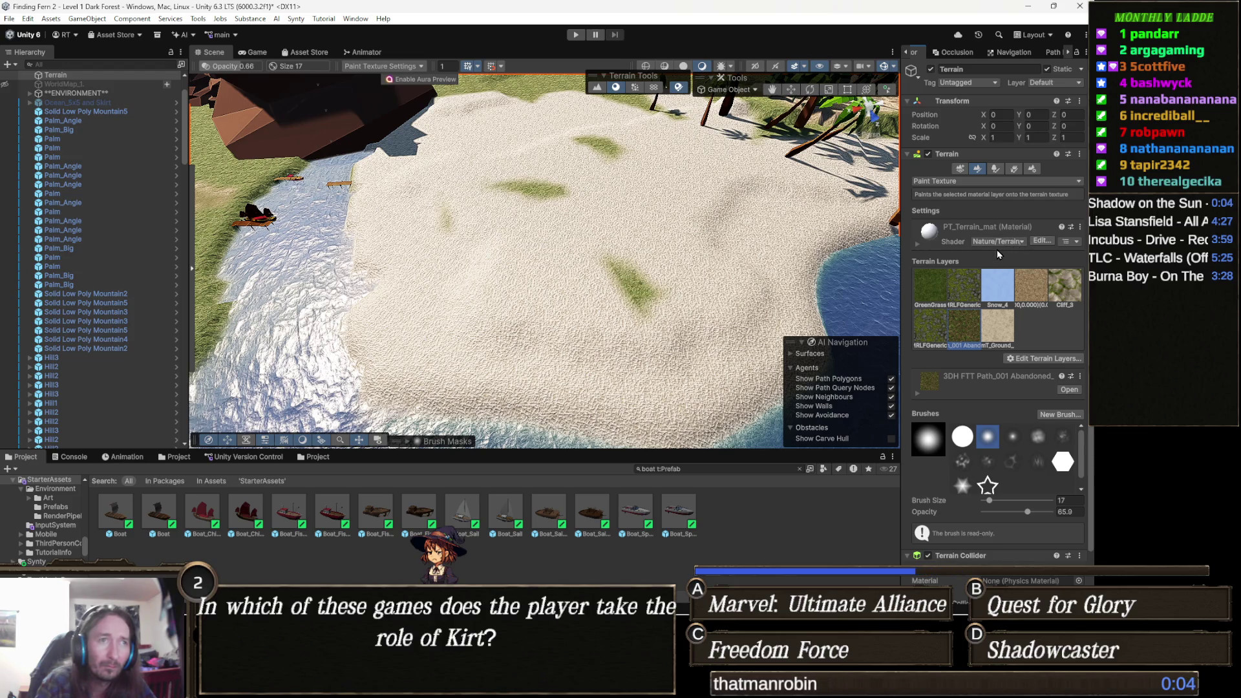
left_click(983, 181)
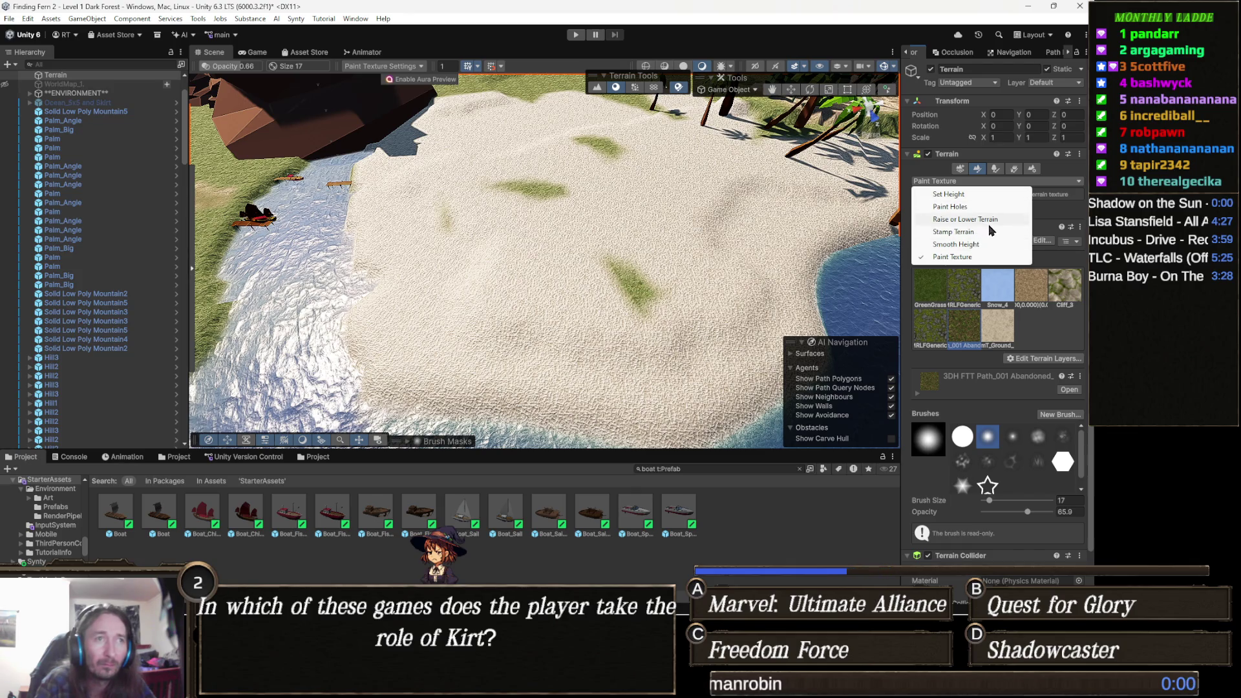
left_click(976, 195)
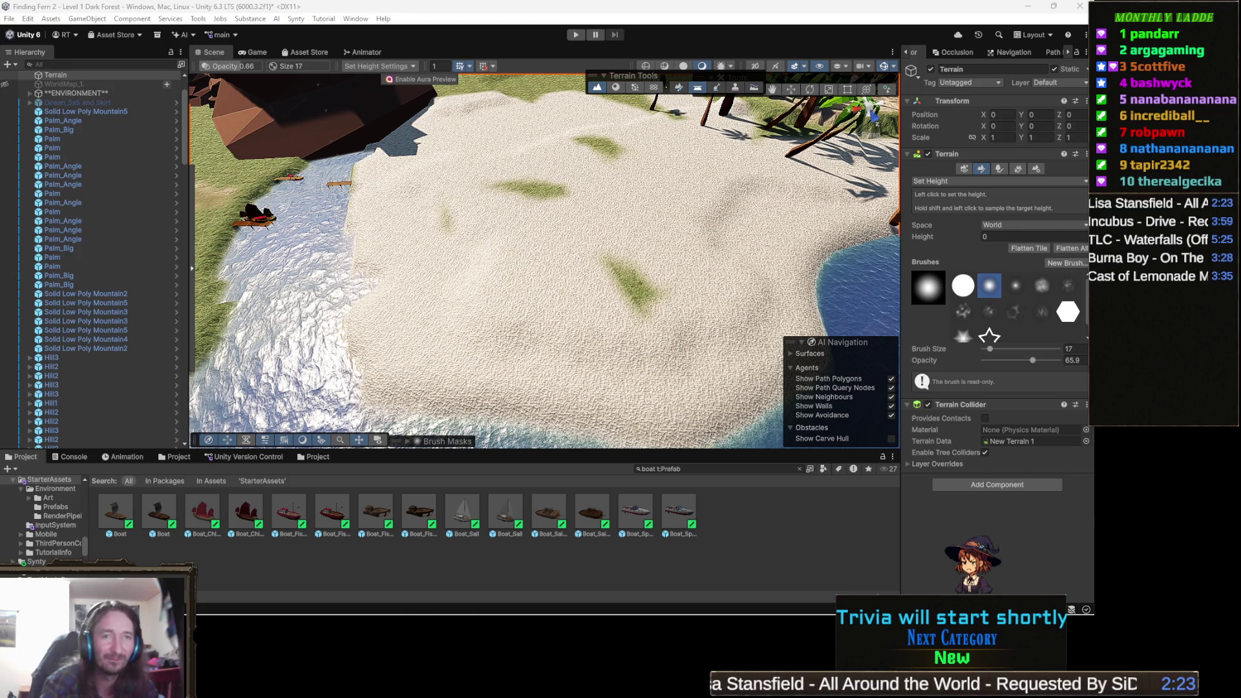
left_click_drag(606, 254, 616, 298)
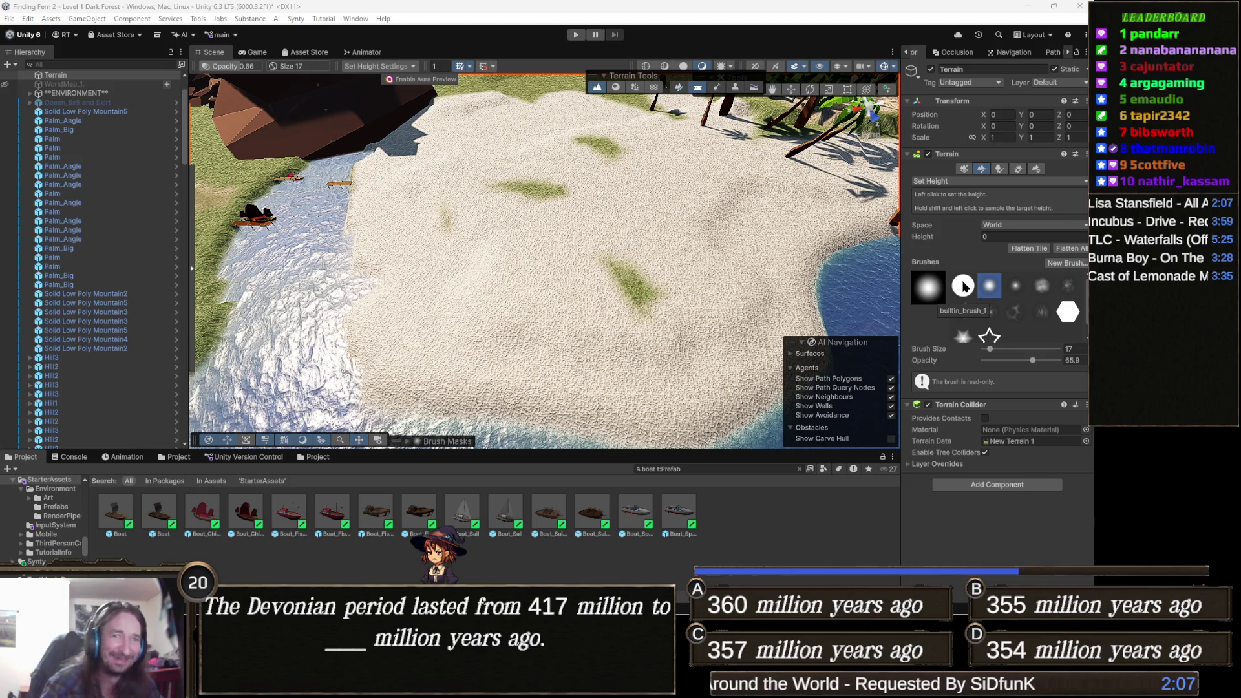
- Pick the hard round brush and sample 16.00439 from the beach as the target height
left_click(963, 287)
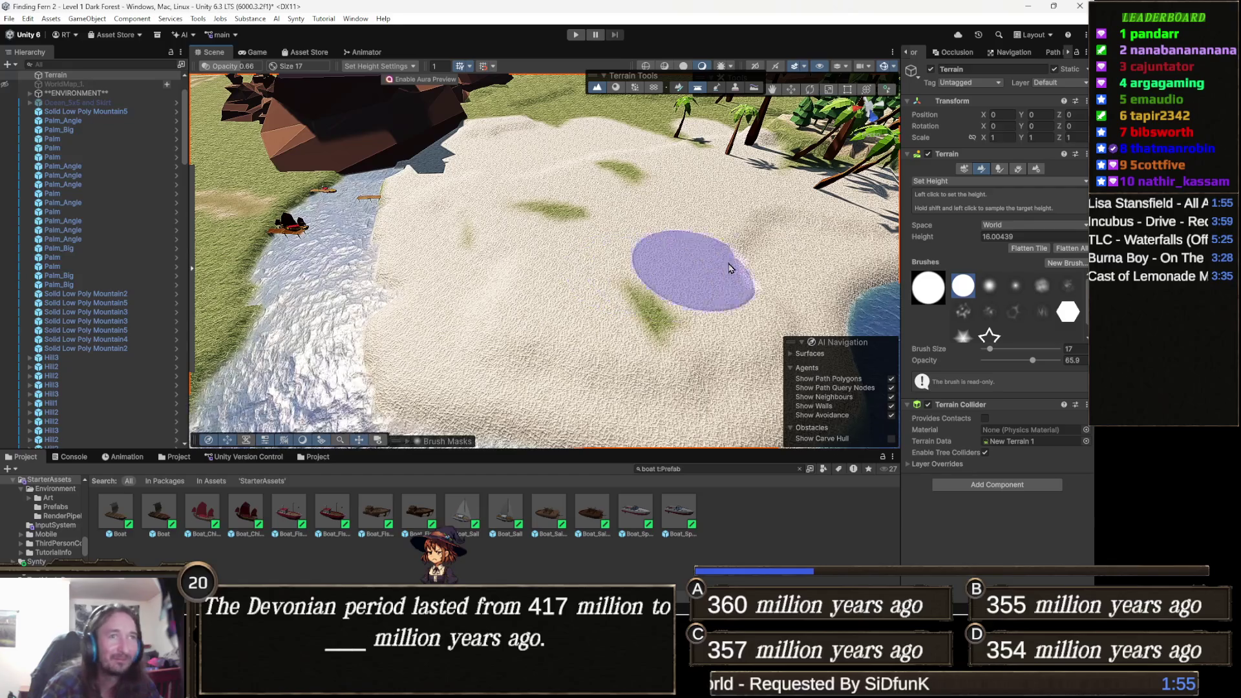
left_click(568, 347, "shift")
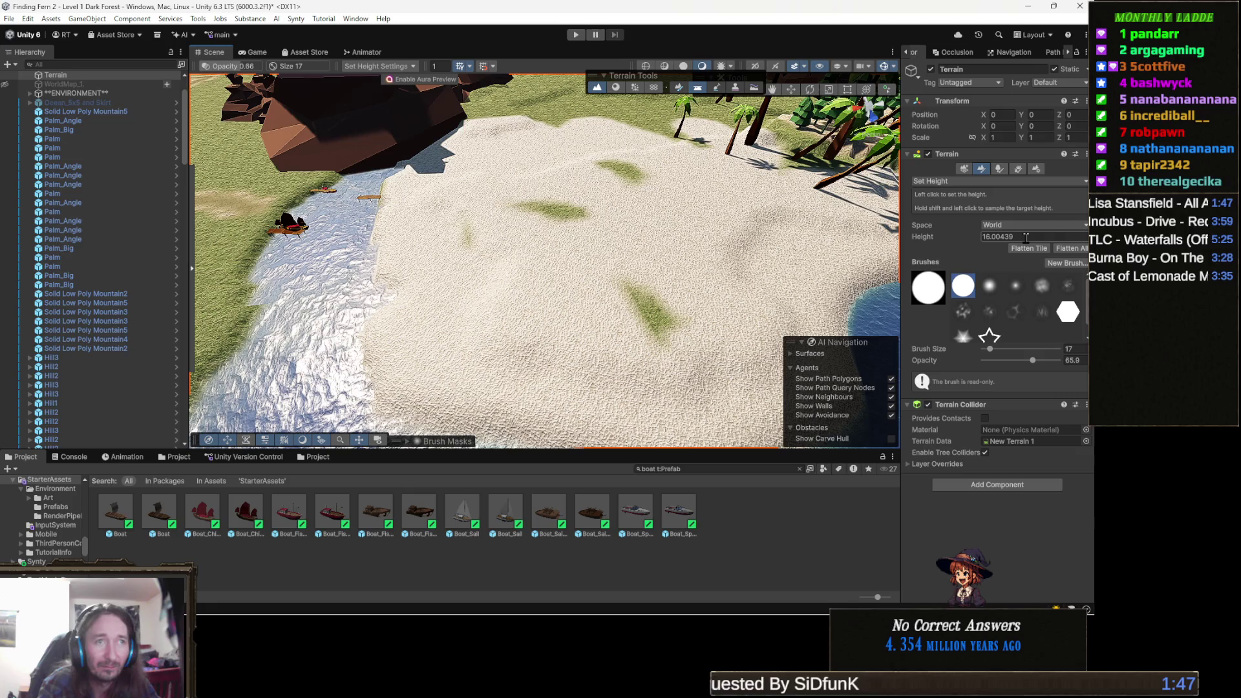
- Set the Set Height target to 19.42 and paint a flat raised plateau onto the beach
left_click(979, 238)
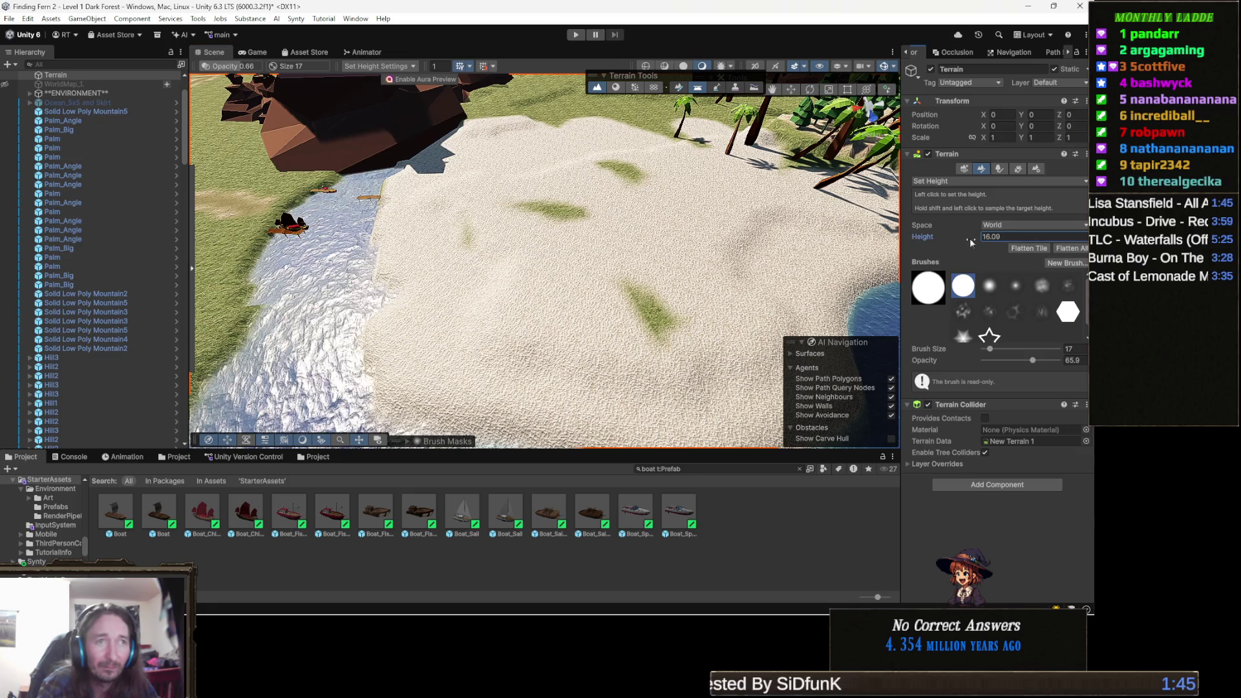
type("19.42")
mouse_move(614, 272)
left_mouse_down()
mouse_move(623, 246)
mouse_move(652, 306)
left_mouse_up()
- Extend the raised plateau leftward across the beach, viewing it closer over the dock
key("w")
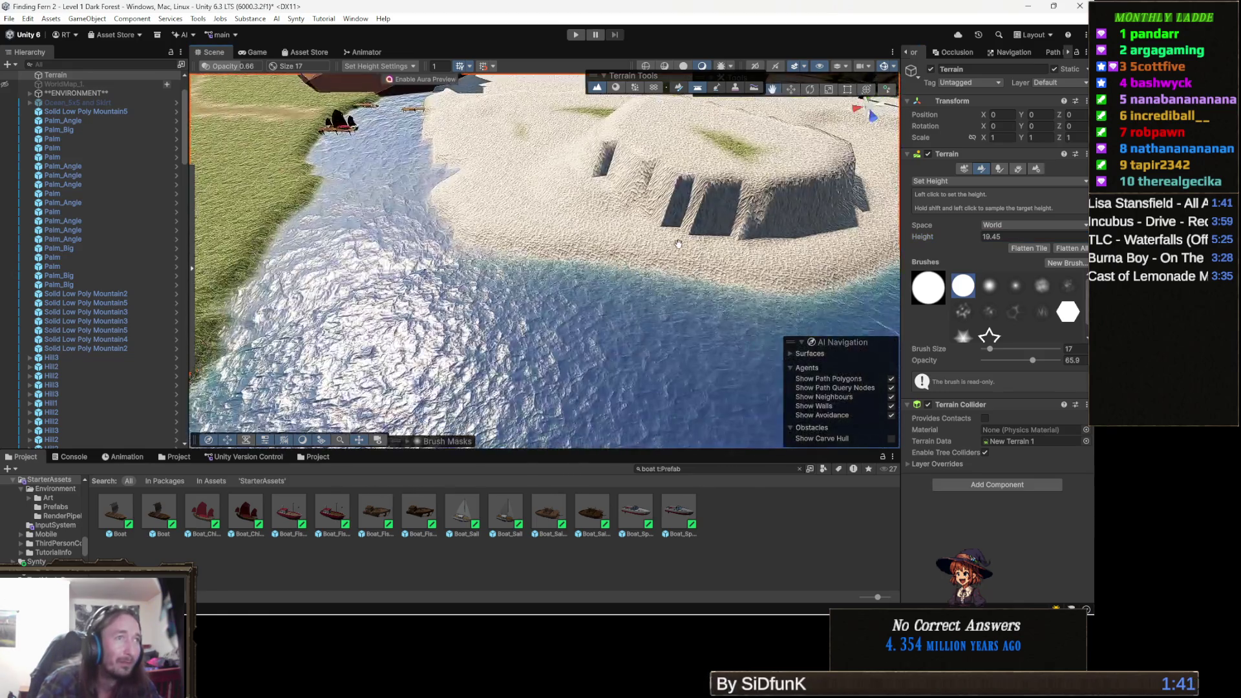
scroll(673, 306, "down", 2)
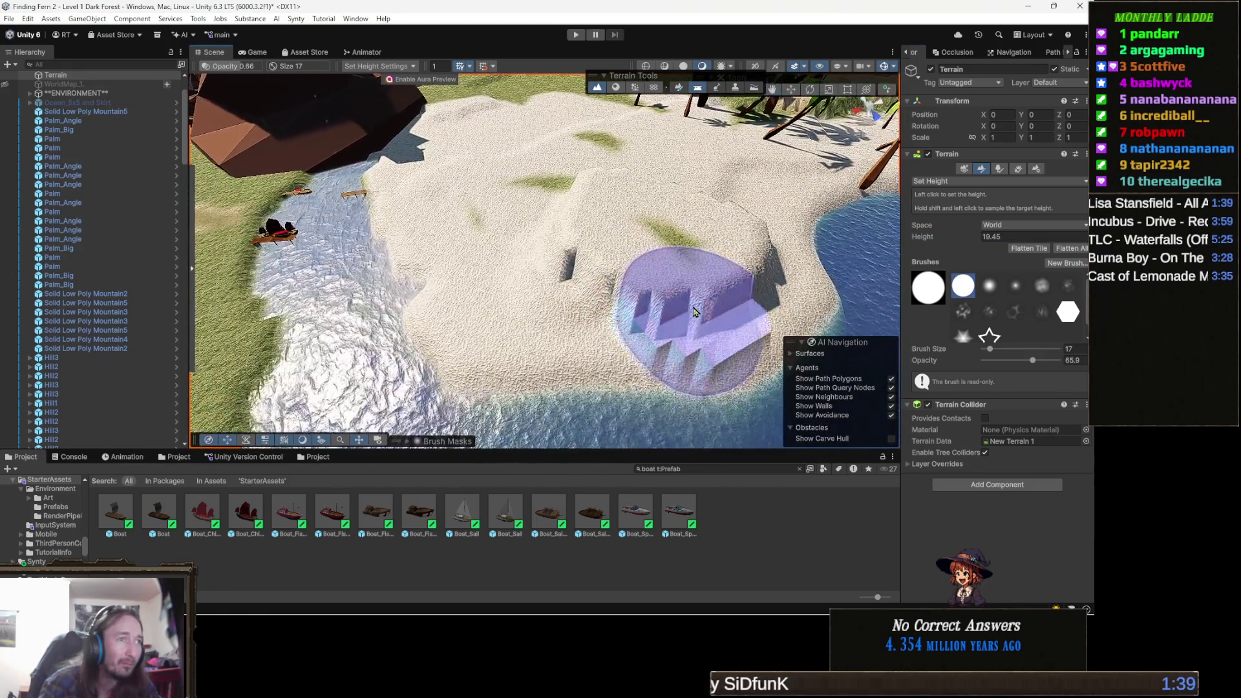
mouse_move(659, 278)
left_mouse_down()
mouse_move(582, 272)
mouse_move(568, 252)
mouse_move(482, 239)
mouse_move(676, 266)
mouse_move(574, 278)
mouse_move(568, 243)
mouse_move(613, 233)
mouse_move(585, 214)
mouse_move(647, 214)
left_mouse_up()
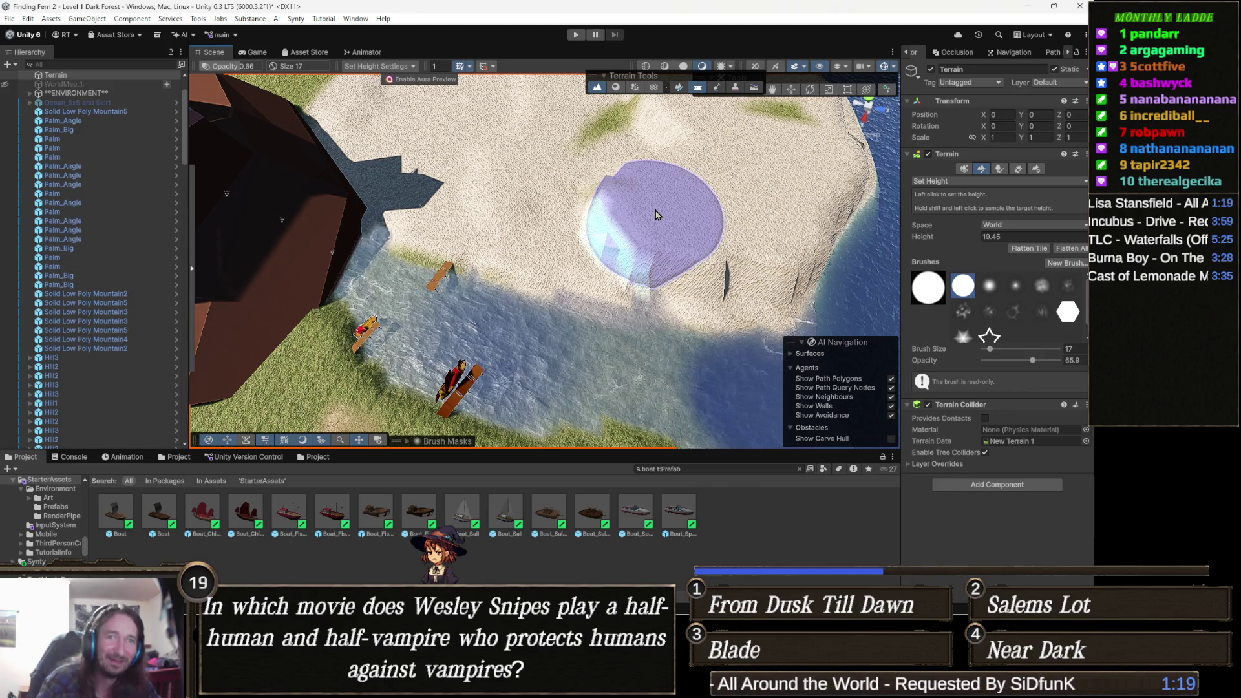
mouse_move(693, 205)
left_mouse_down()
mouse_move(645, 177)
mouse_move(761, 181)
mouse_move(643, 216)
left_mouse_up()
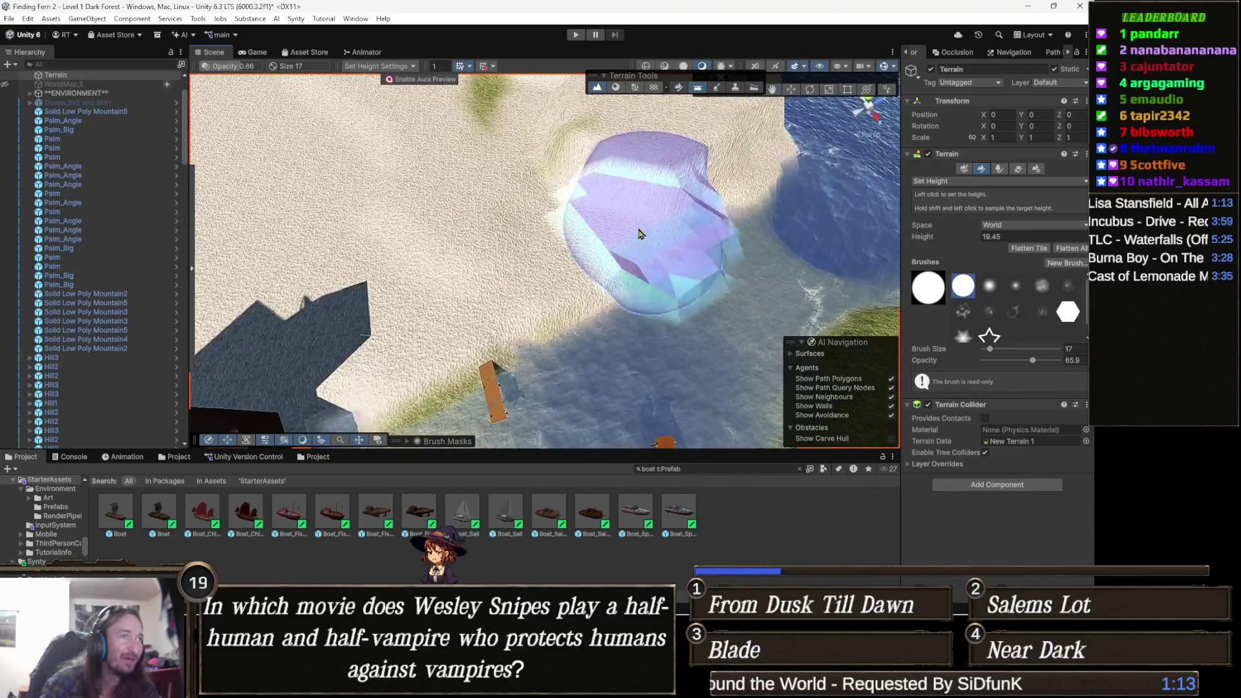
mouse_move(554, 227)
left_mouse_down()
mouse_move(606, 211)
mouse_move(431, 211)
mouse_move(543, 245)
mouse_move(554, 297)
mouse_move(569, 305)
left_mouse_up()
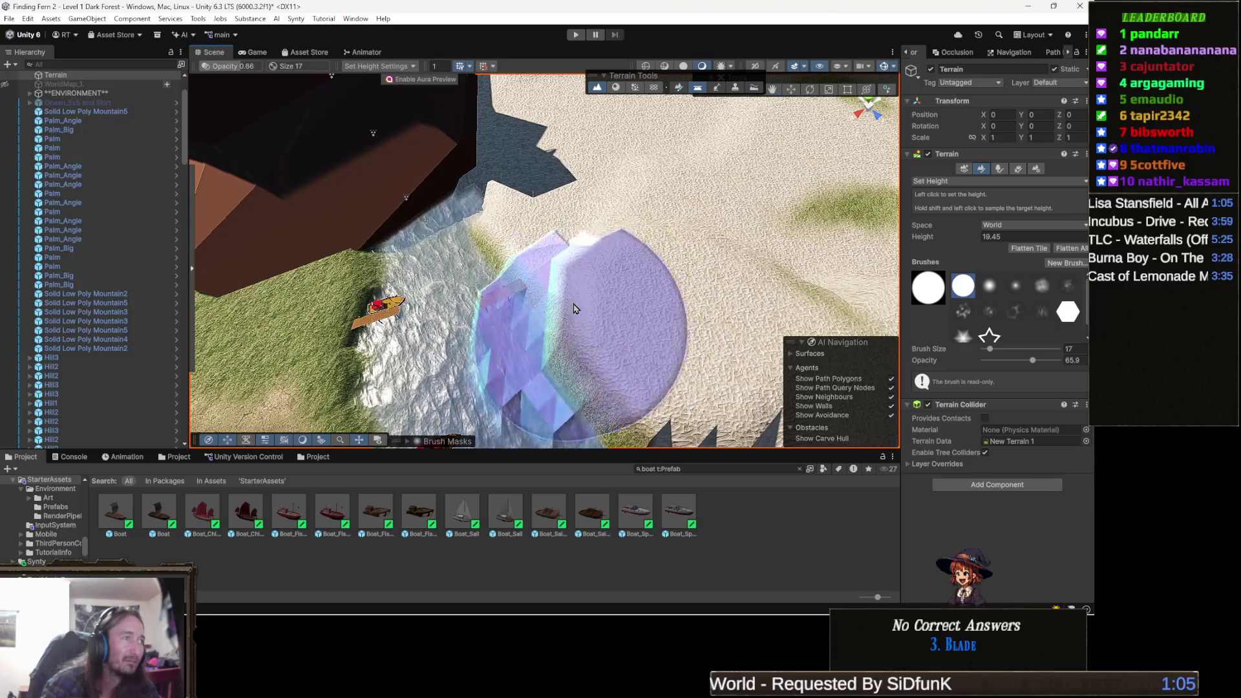
- Move the Dock_Wood (2) dock up-left along the stream toward the sandy bank
key("w")
left_click(493, 305)
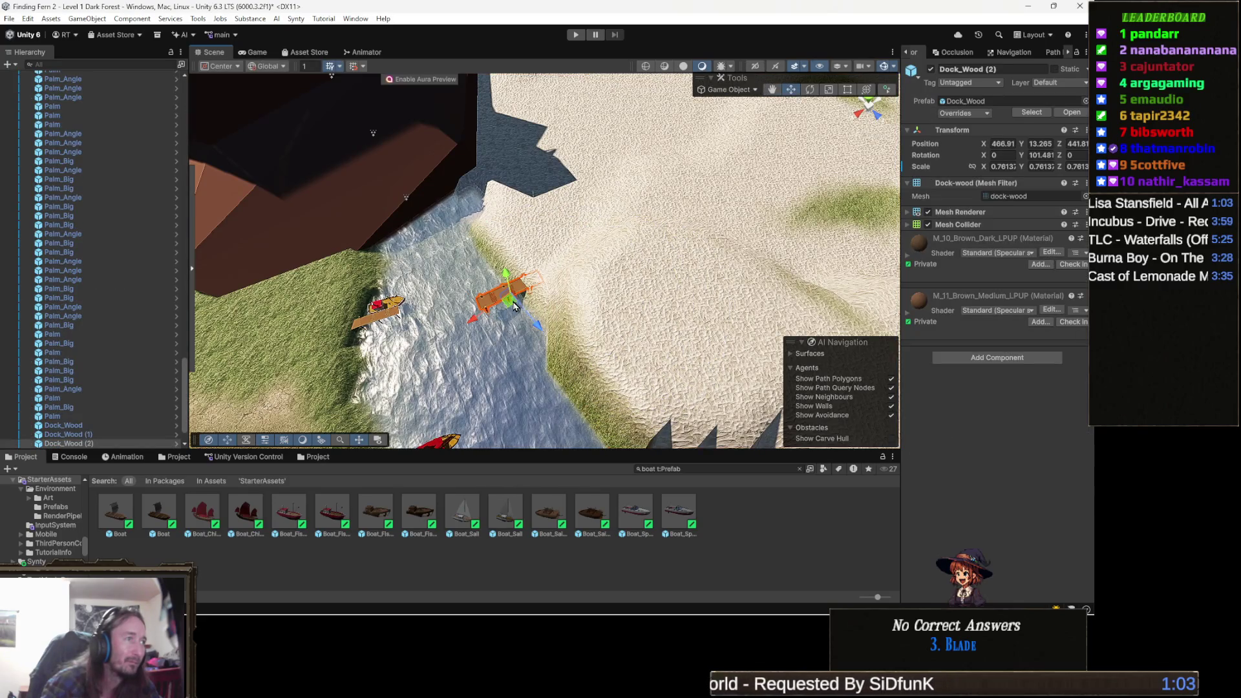
mouse_move(471, 276)
left_mouse_down()
mouse_move(450, 233)
mouse_move(579, 277)
left_mouse_up()
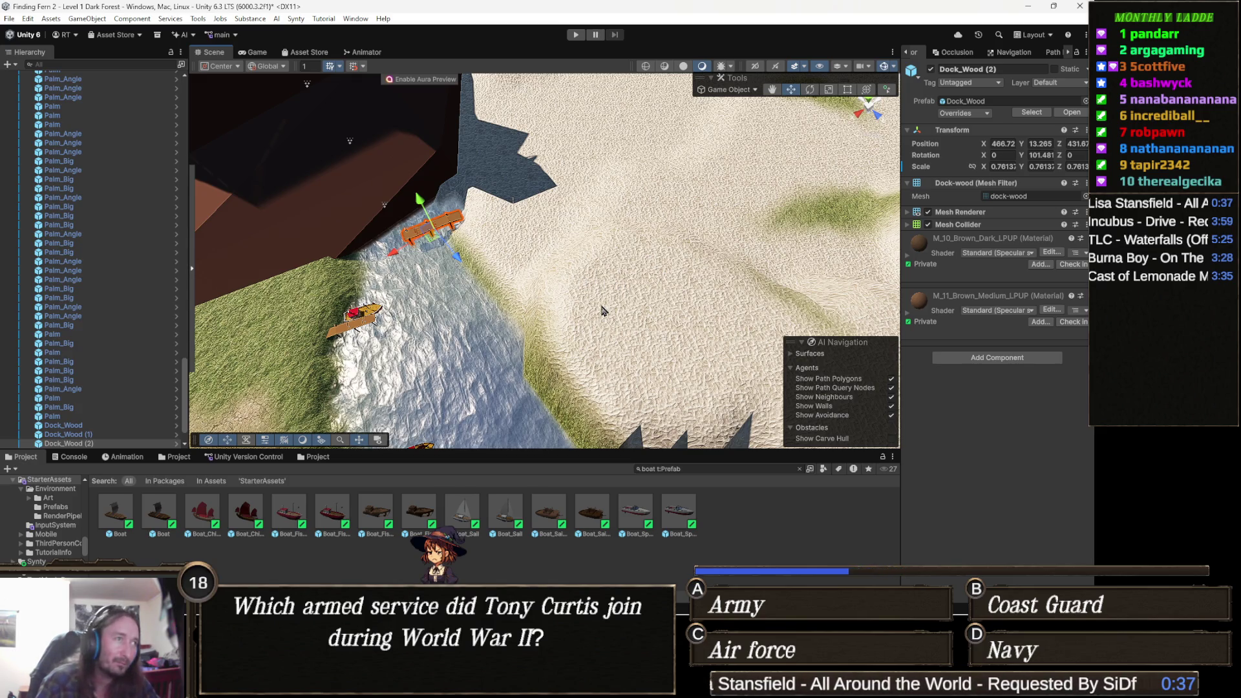
- Reselect the terrain and fly low over the sand cliff
left_click(743, 290)
mouse_move(744, 291)
left_mouse_down()
mouse_move(681, 294)
mouse_move(873, 207)
left_mouse_up()
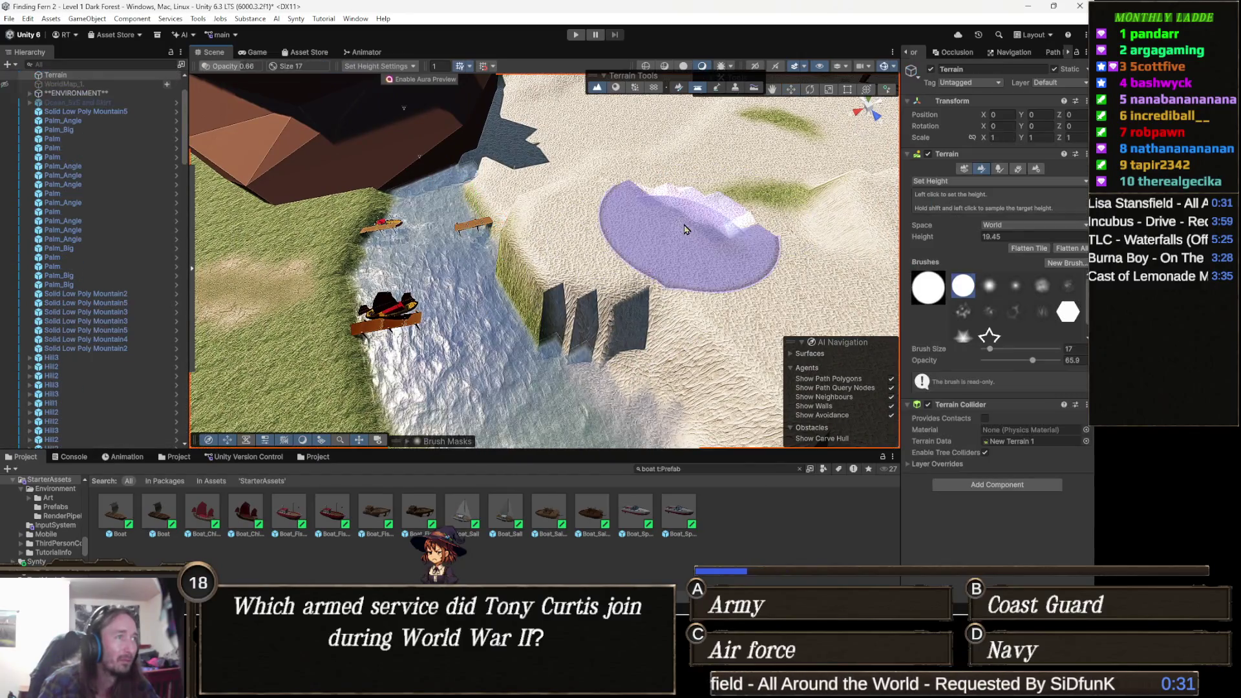
mouse_move(686, 229)
left_mouse_down()
mouse_move(695, 224)
mouse_move(472, 278)
mouse_move(446, 353)
mouse_move(453, 326)
mouse_move(427, 248)
mouse_move(404, 227)
mouse_move(556, 277)
left_mouse_up()
- Shift Dock_Wood (2) against the bank, then reselect the terrain with Set Height at 19.45
key("w")
left_click(464, 261)
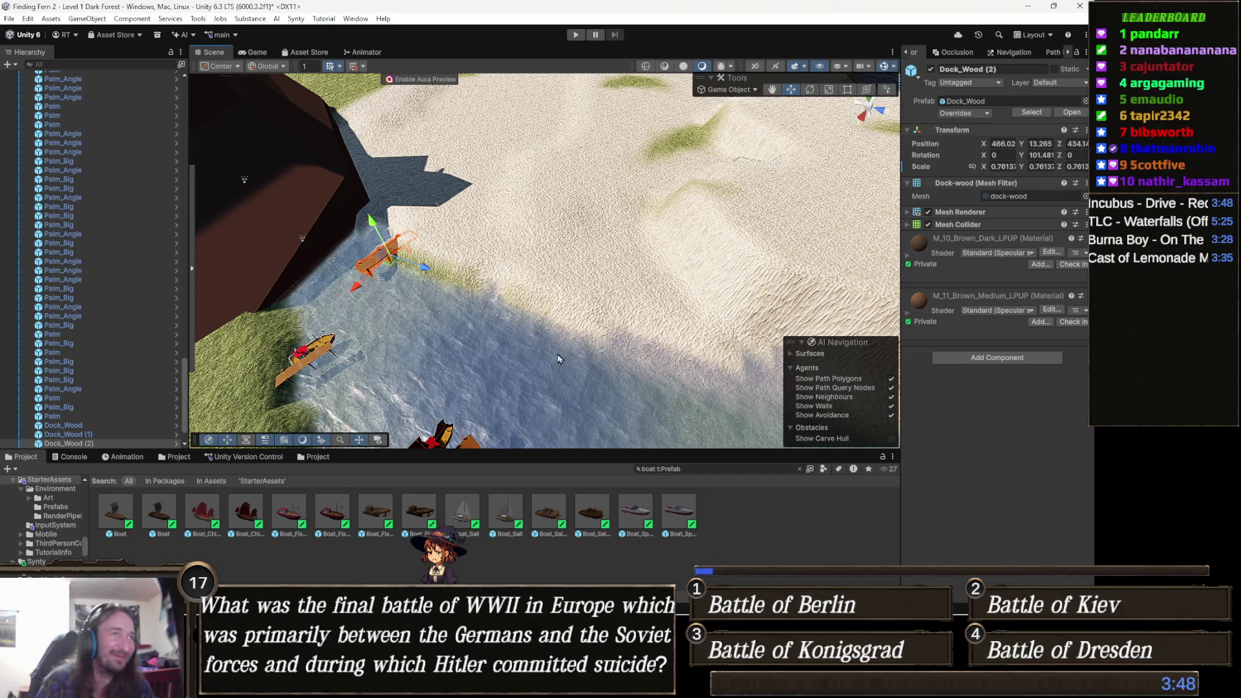
left_click_drag(303, 238, 728, 244)
left_click(607, 315)
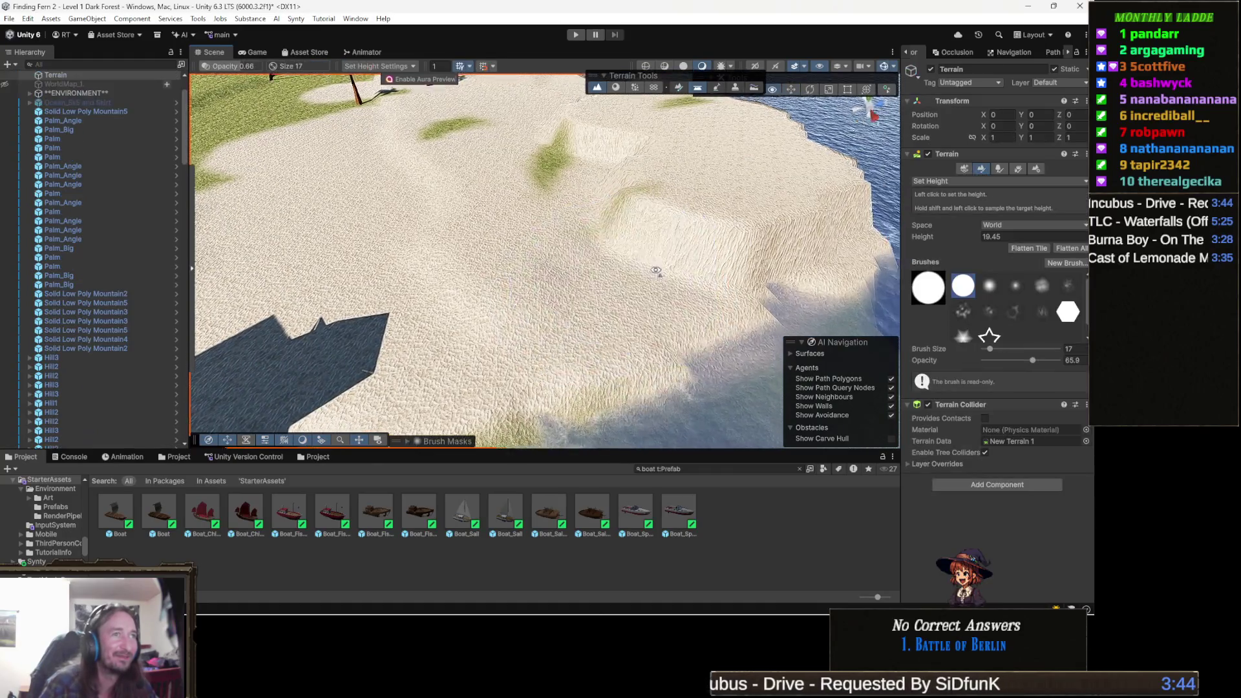
- Orbit around the sand plateau, palms and houses, then open the terrain sculpting tool list
scroll(728, 260, "down", 3)
mouse_move(667, 266)
left_mouse_down()
mouse_move(391, 247)
mouse_move(658, 255)
left_mouse_up()
scroll(633, 230, "up", 2)
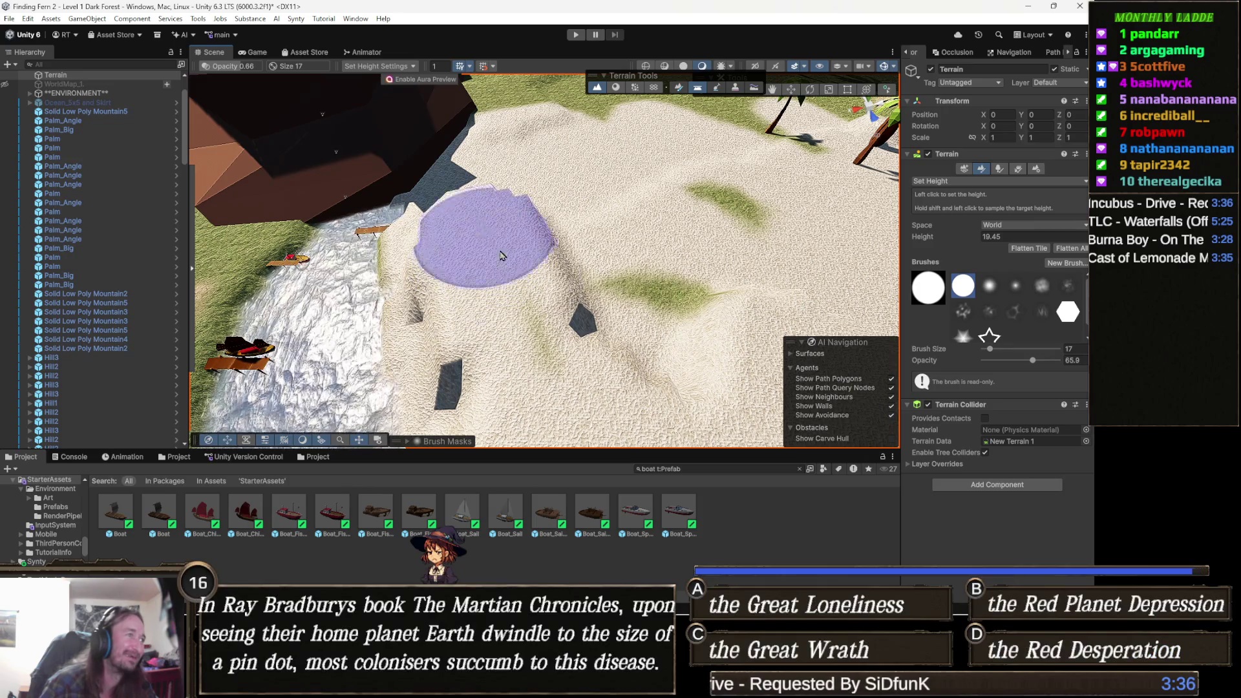
mouse_move(501, 256)
left_mouse_down()
mouse_move(653, 269)
mouse_move(632, 267)
mouse_move(595, 338)
mouse_move(473, 344)
mouse_move(360, 371)
mouse_move(457, 291)
left_mouse_up()
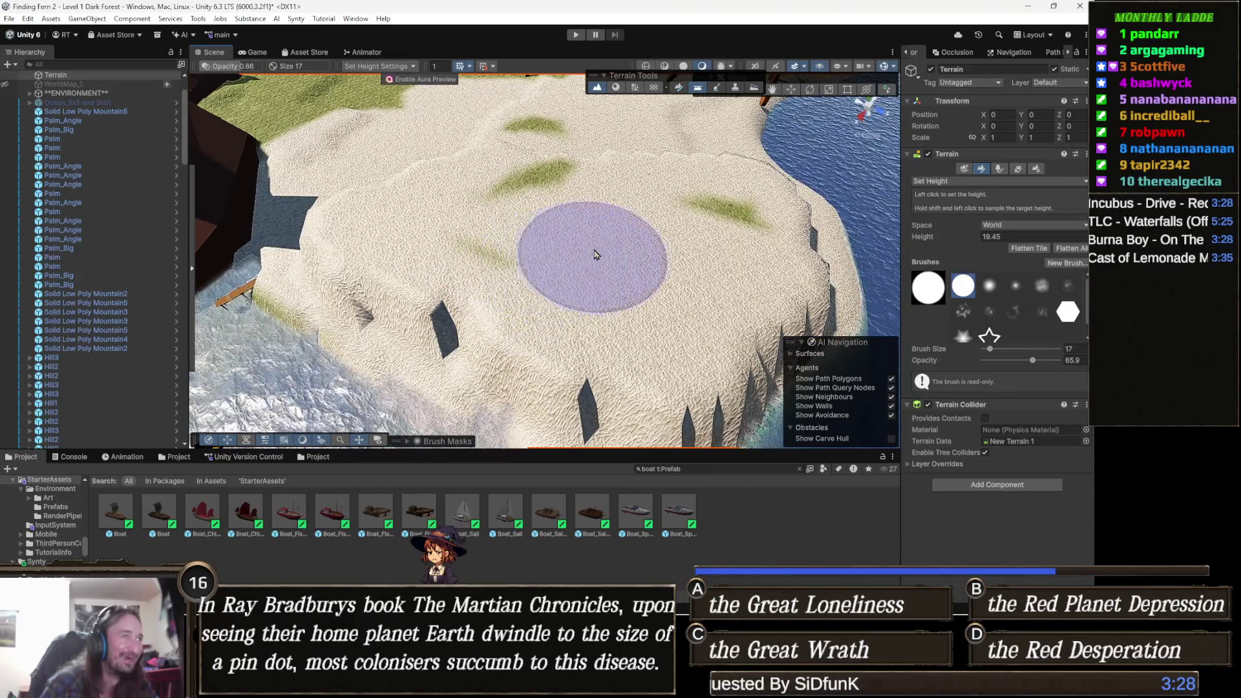
mouse_move(568, 211)
left_mouse_down()
mouse_move(472, 217)
mouse_move(457, 263)
left_mouse_up()
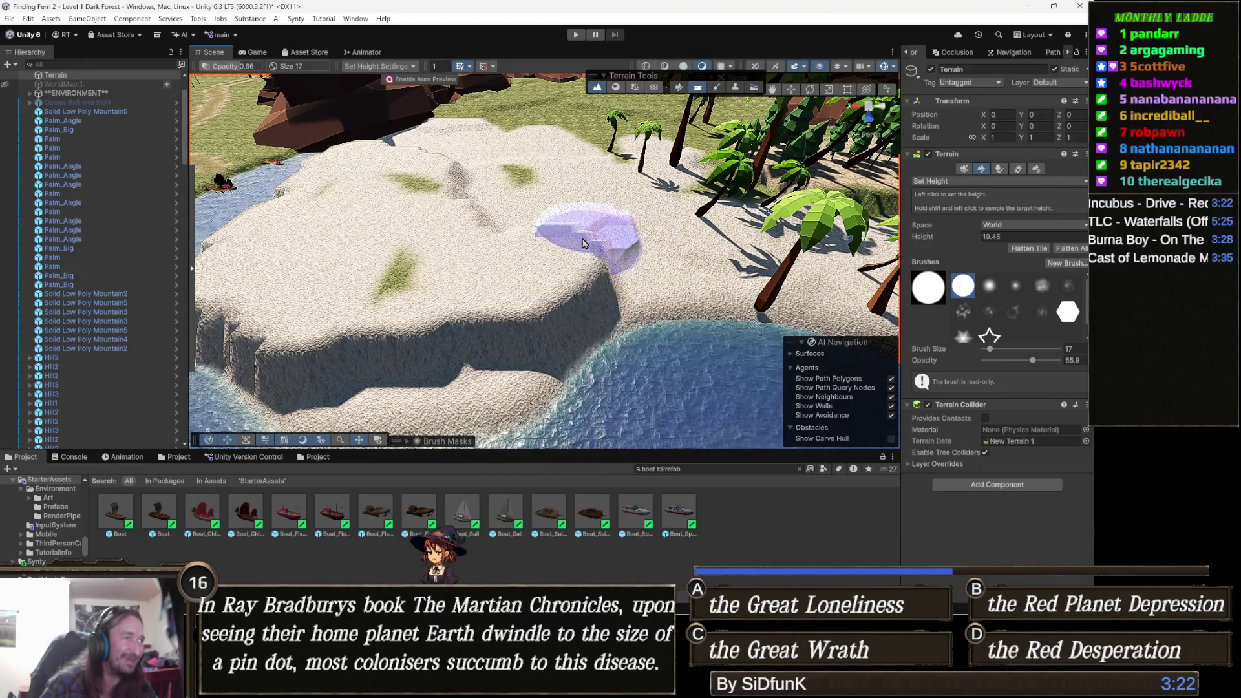
mouse_move(498, 250)
left_mouse_down()
mouse_move(564, 218)
mouse_move(556, 230)
left_mouse_up()
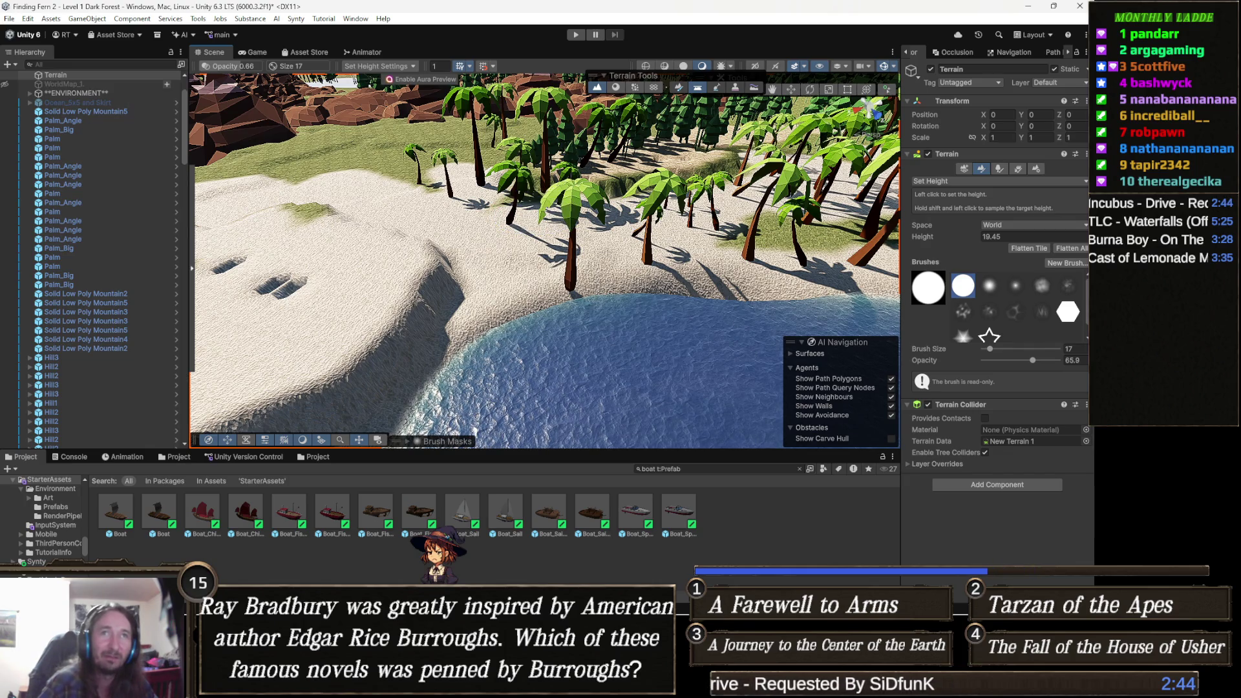
mouse_move(649, 329)
left_mouse_down()
mouse_move(557, 253)
mouse_move(360, 277)
mouse_move(403, 291)
mouse_move(410, 207)
mouse_move(608, 171)
left_mouse_up()
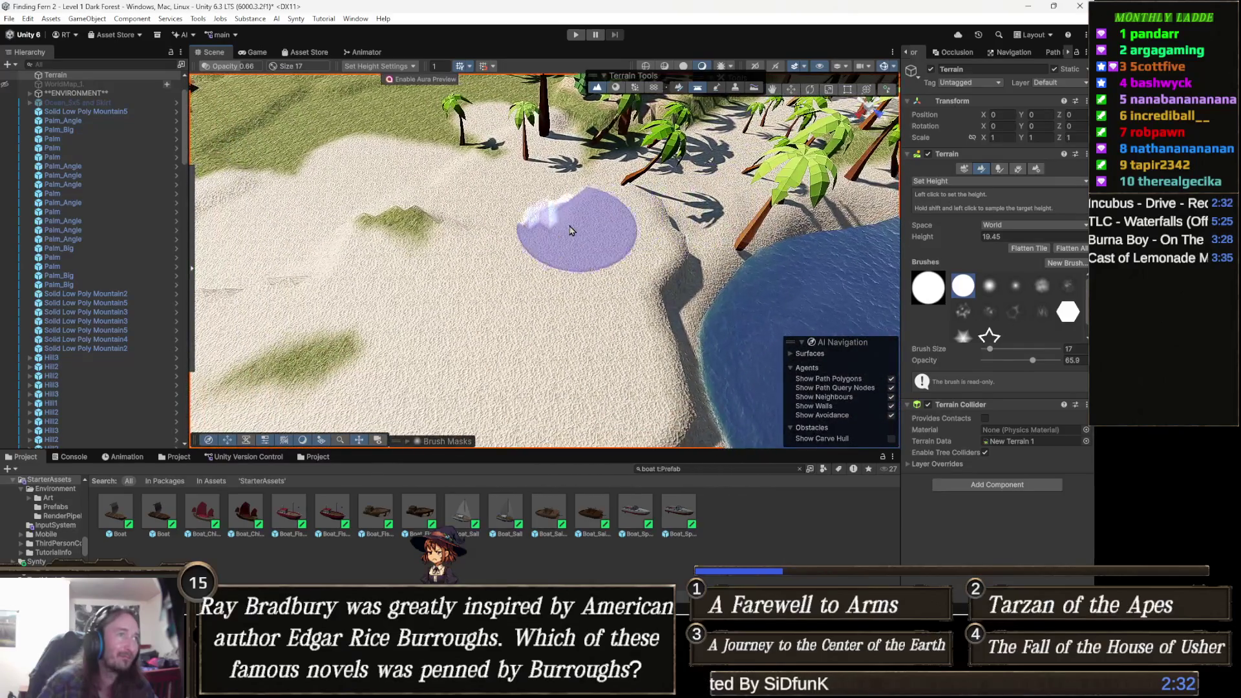
mouse_move(406, 230)
left_mouse_down()
mouse_move(601, 224)
mouse_move(498, 254)
mouse_move(641, 171)
mouse_move(519, 187)
left_mouse_up()
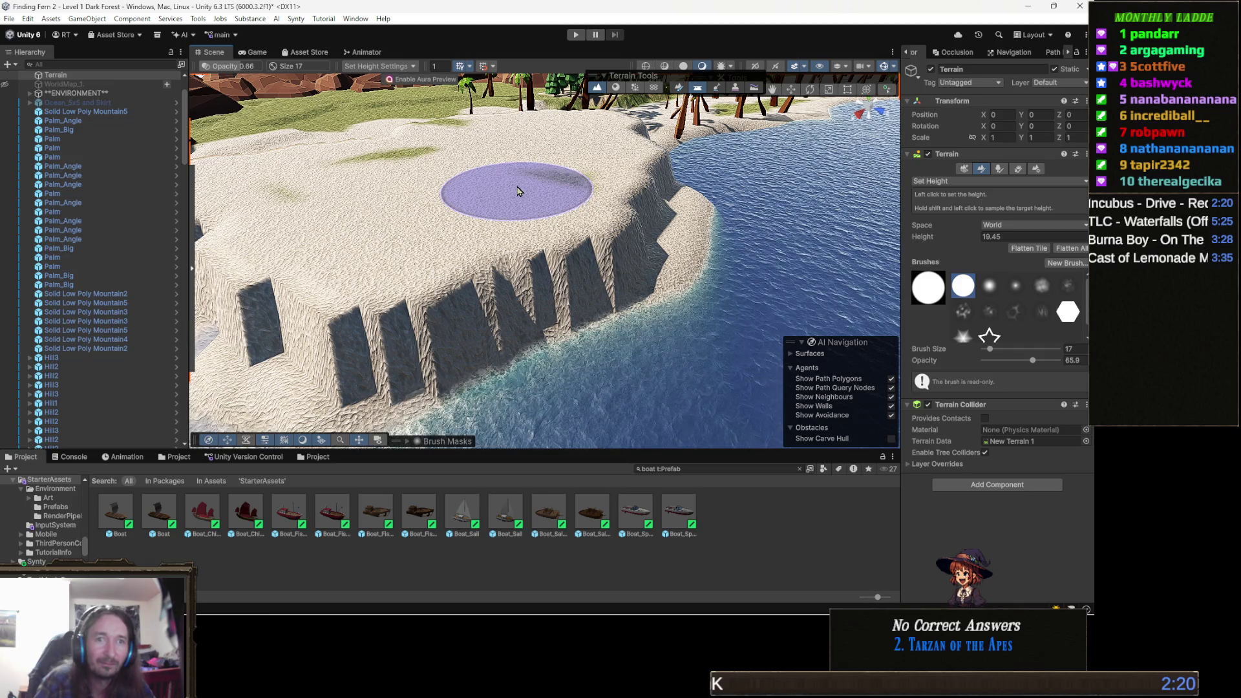
mouse_move(518, 192)
left_mouse_down()
mouse_move(517, 159)
mouse_move(362, 103)
left_mouse_up()
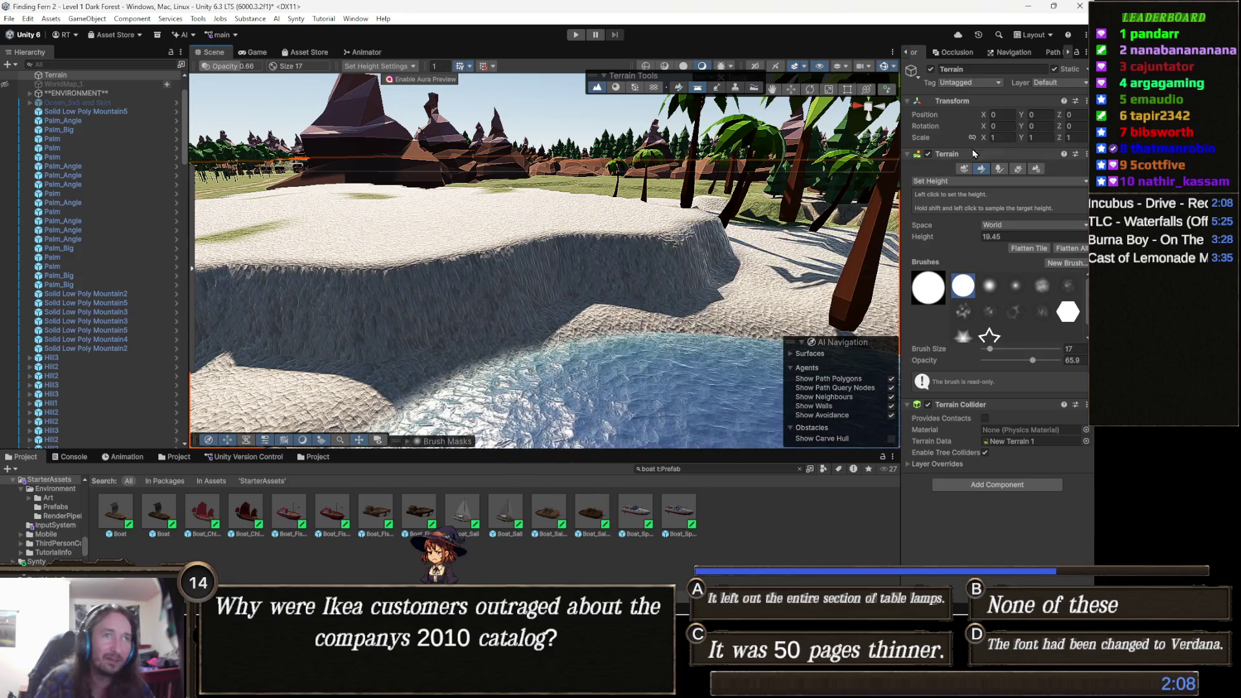
left_click(944, 184)
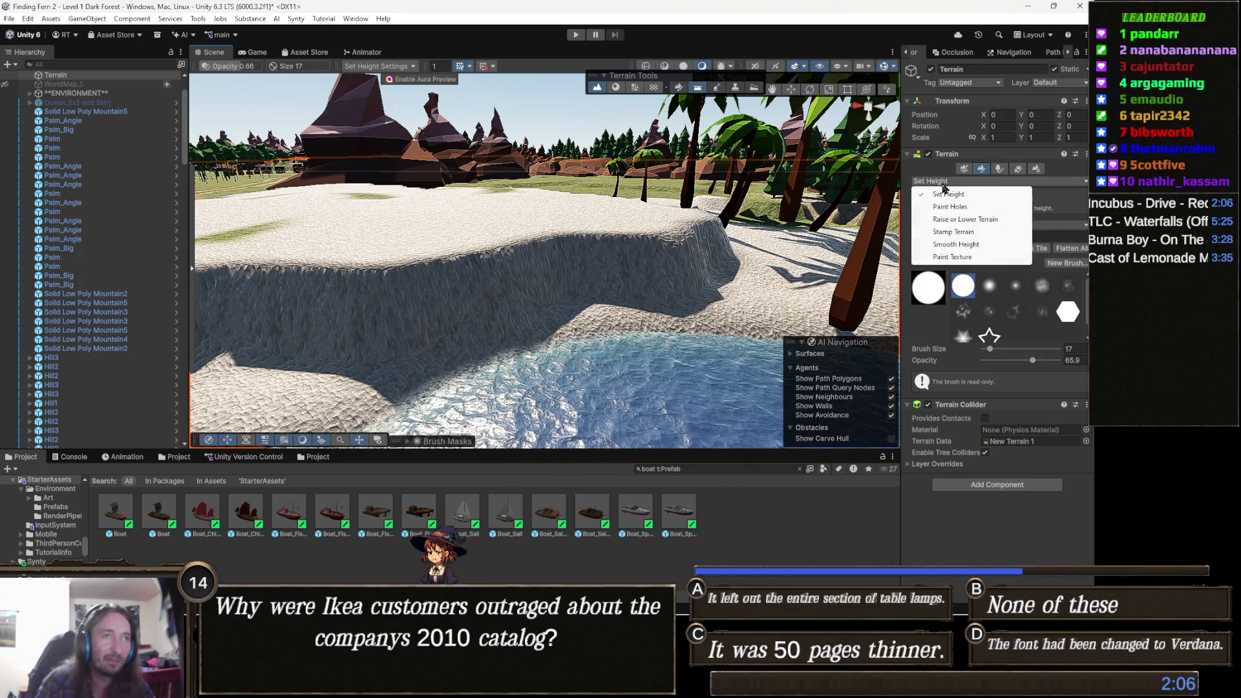
- Close the terrain tool list, keeping Set Height as the active tool
mouse_move(511, 285)
left_mouse_down()
mouse_move(489, 232)
mouse_move(637, 303)
left_mouse_up()
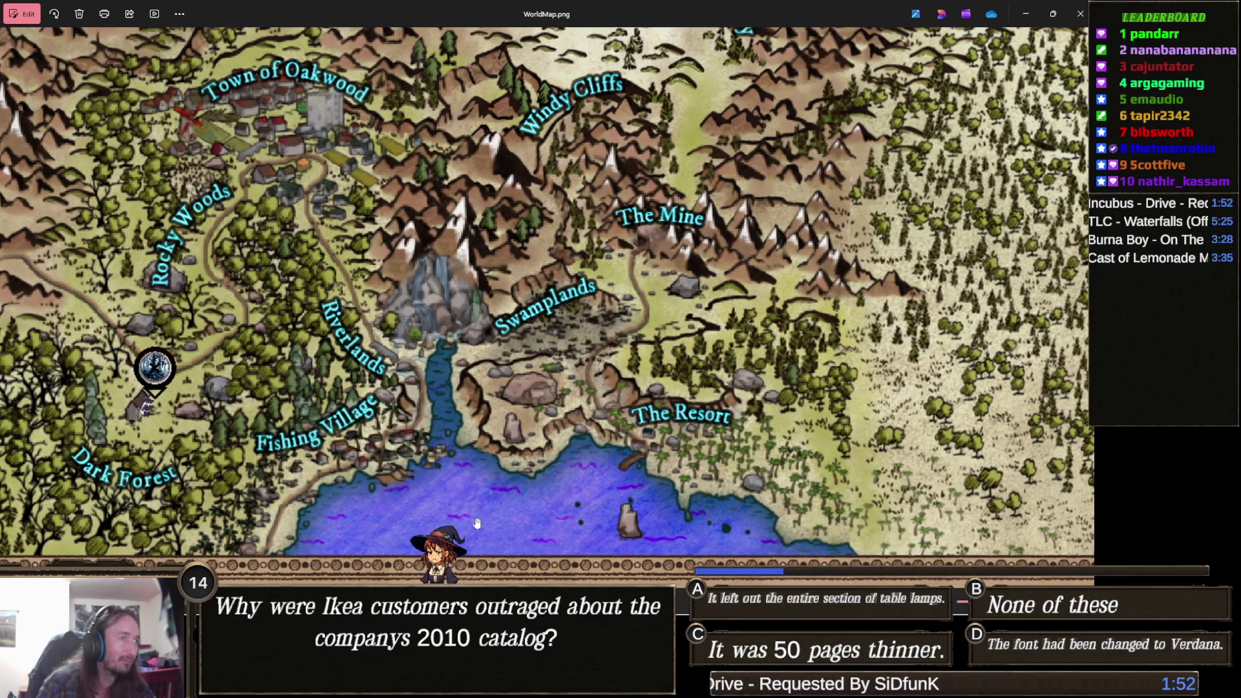
- Zoom into The Resort coastline on WorldMap.png, zoom back out, and minimize Photos
scroll(392, 517, "up", 5)
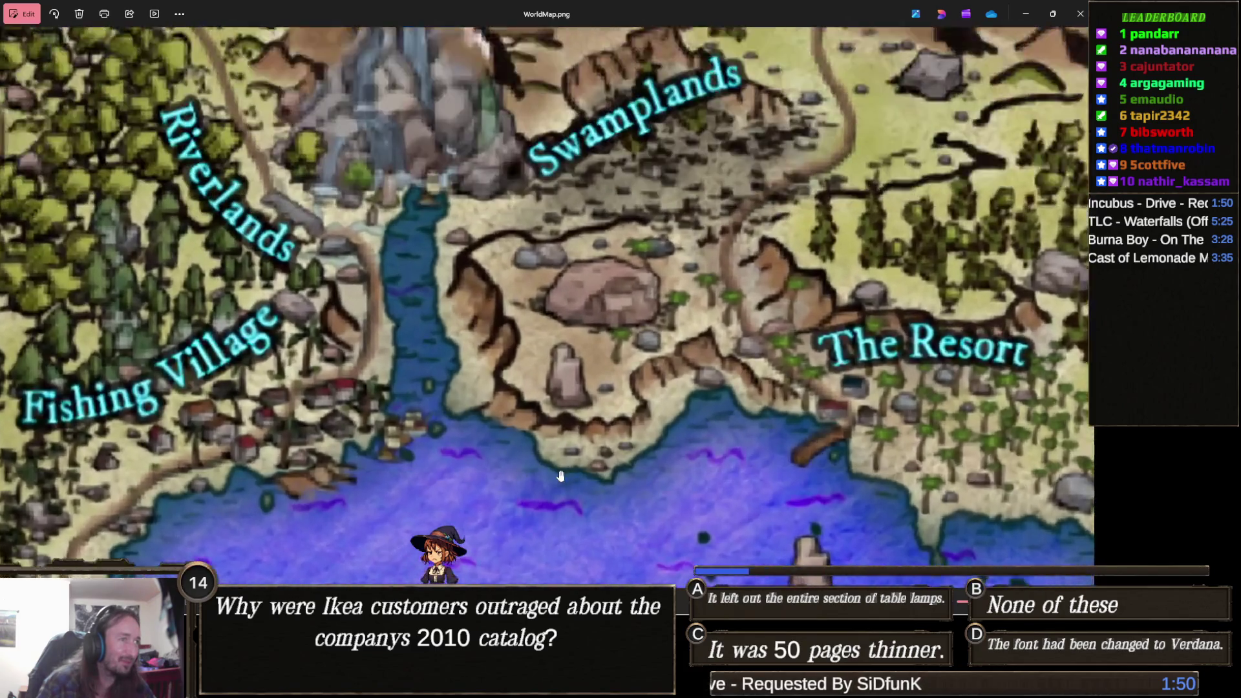
scroll(652, 408, "right", 2)
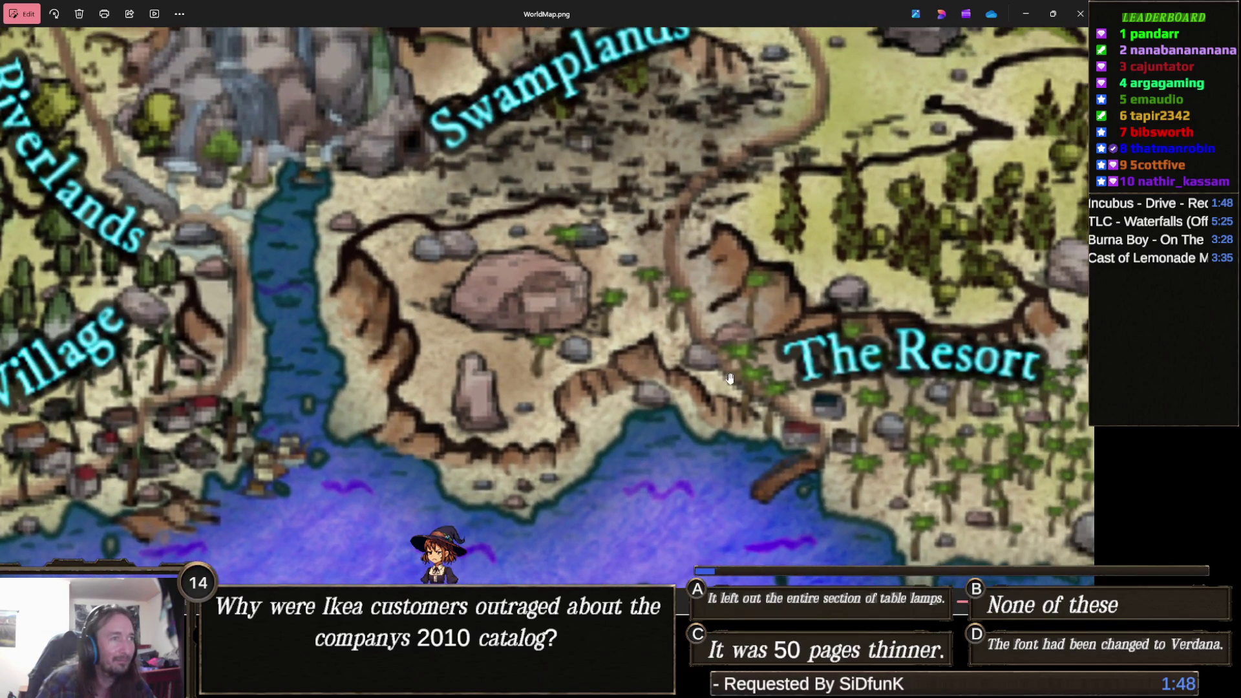
scroll(634, 322, "down", 5)
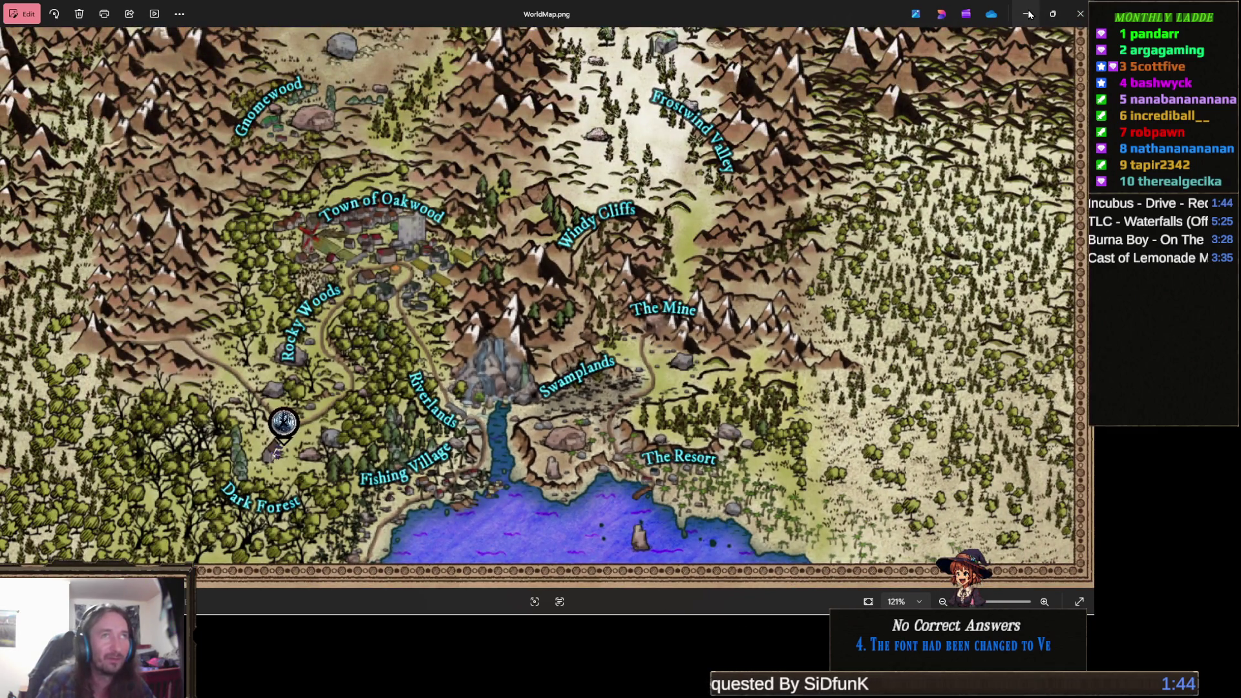
left_click(1026, 13)
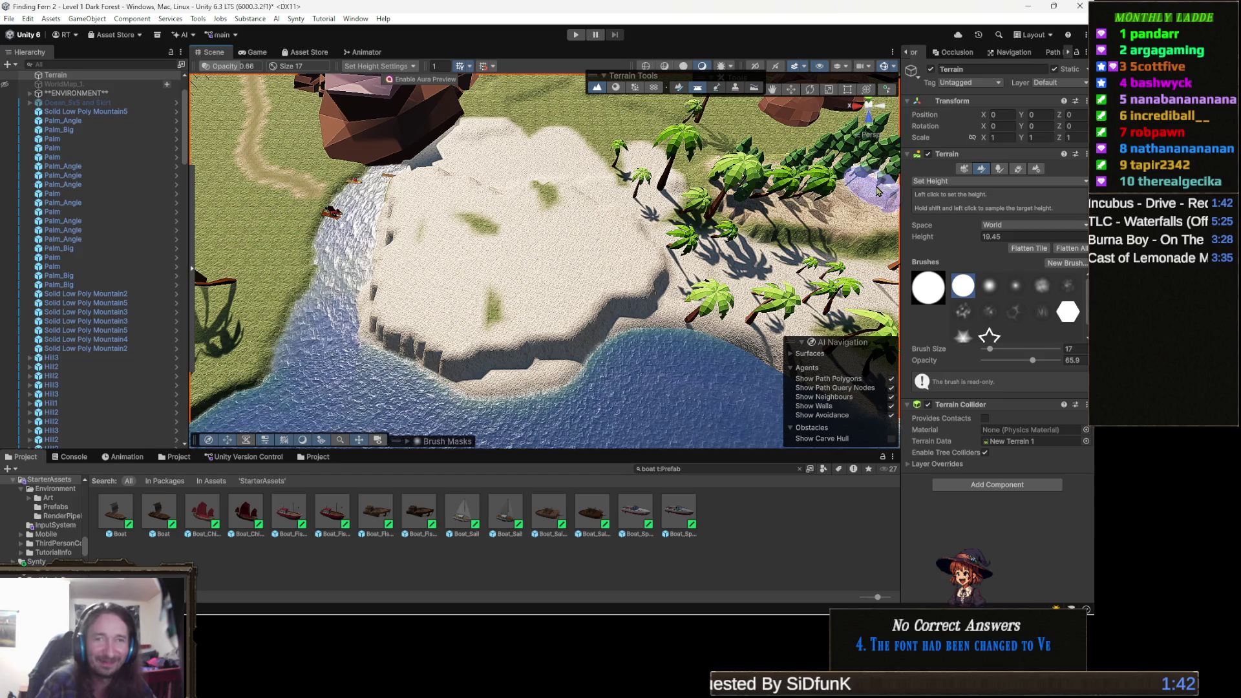
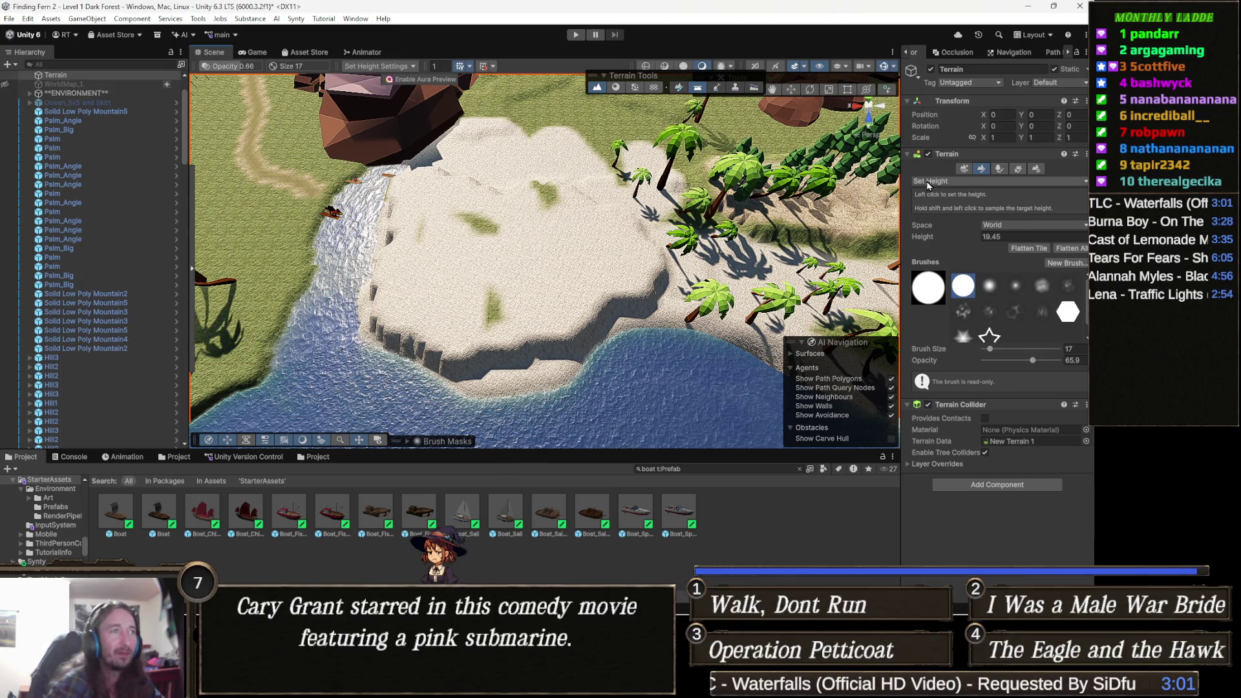
- Tilt the view over the sandy plateau and open the terrain tool list, currently on Set Height
mouse_move(471, 360)
left_mouse_down()
mouse_move(474, 290)
mouse_move(586, 263)
mouse_move(605, 225)
mouse_move(527, 354)
mouse_move(642, 328)
mouse_move(579, 315)
mouse_move(588, 273)
mouse_move(515, 281)
mouse_move(588, 251)
left_mouse_up()
left_click(989, 181)
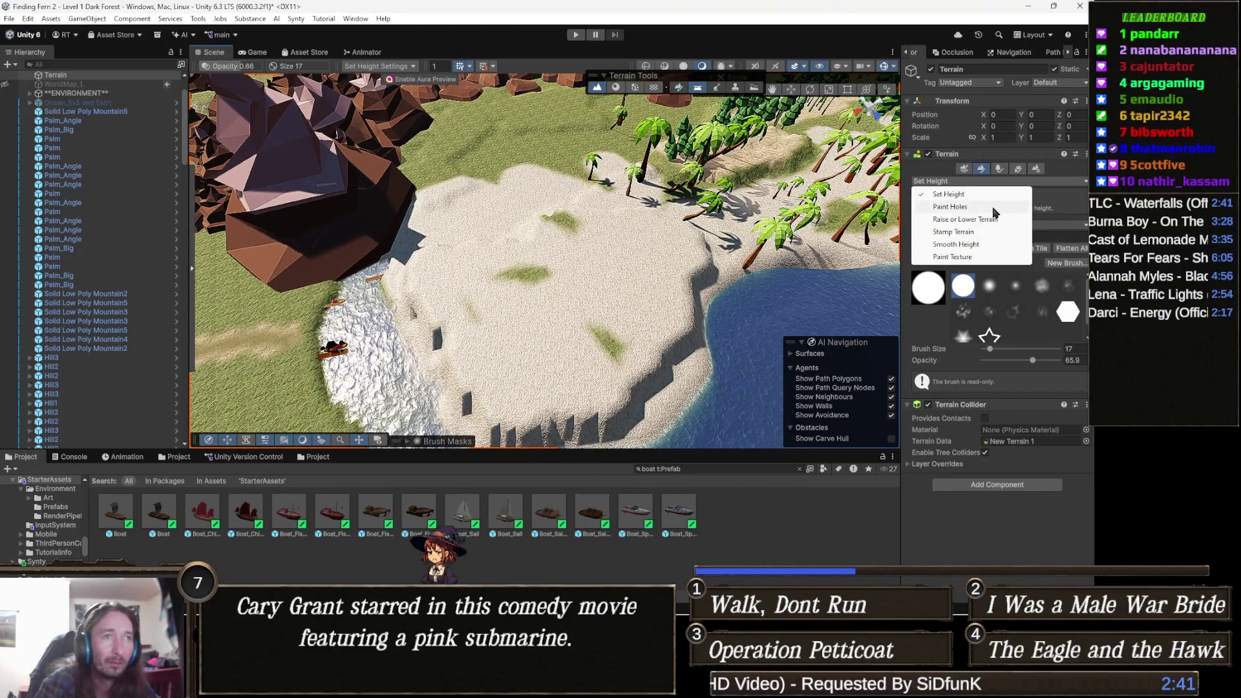
- Switch to Paint Texture and brush a Generic Rock Grass patch across the plateau's centre
left_click(988, 257)
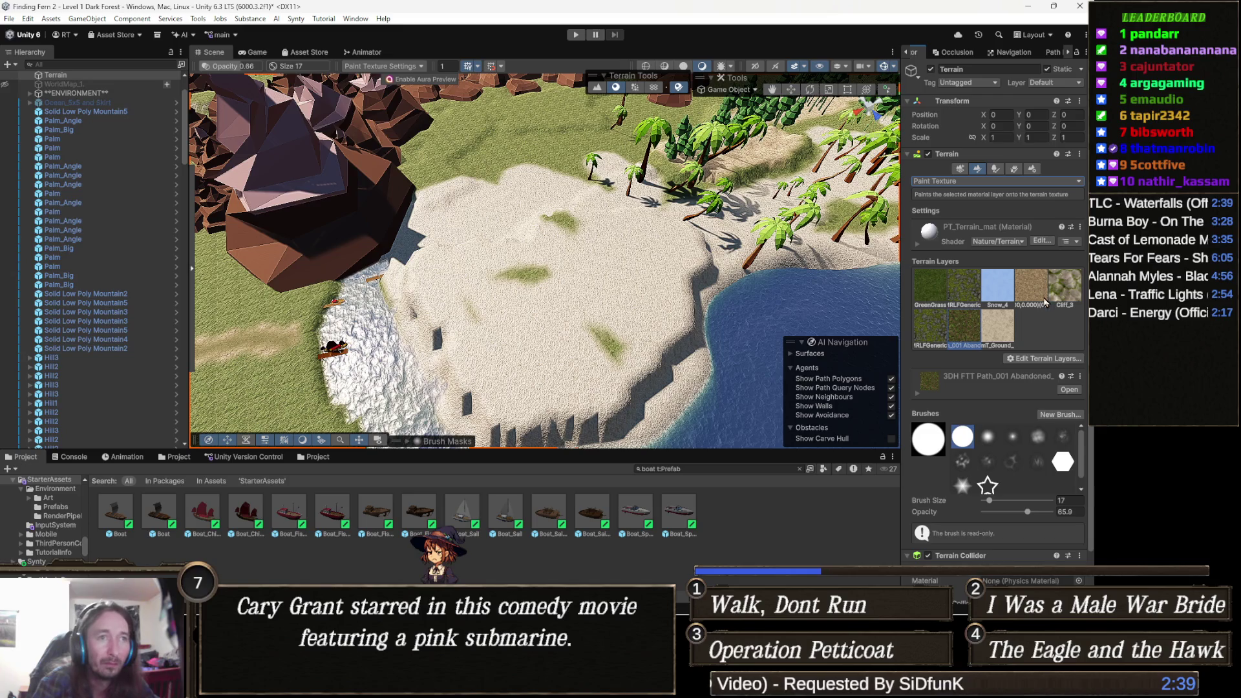
left_click(964, 288)
mouse_move(576, 357)
left_mouse_down()
mouse_move(581, 258)
mouse_move(523, 303)
mouse_move(543, 227)
mouse_move(620, 252)
mouse_move(639, 223)
mouse_move(670, 222)
mouse_move(665, 233)
left_mouse_up()
- Zoom in and brush Generic Rock Grass over the plateau's seaward side, leaving sand along the beach
scroll(646, 246, "up", 5)
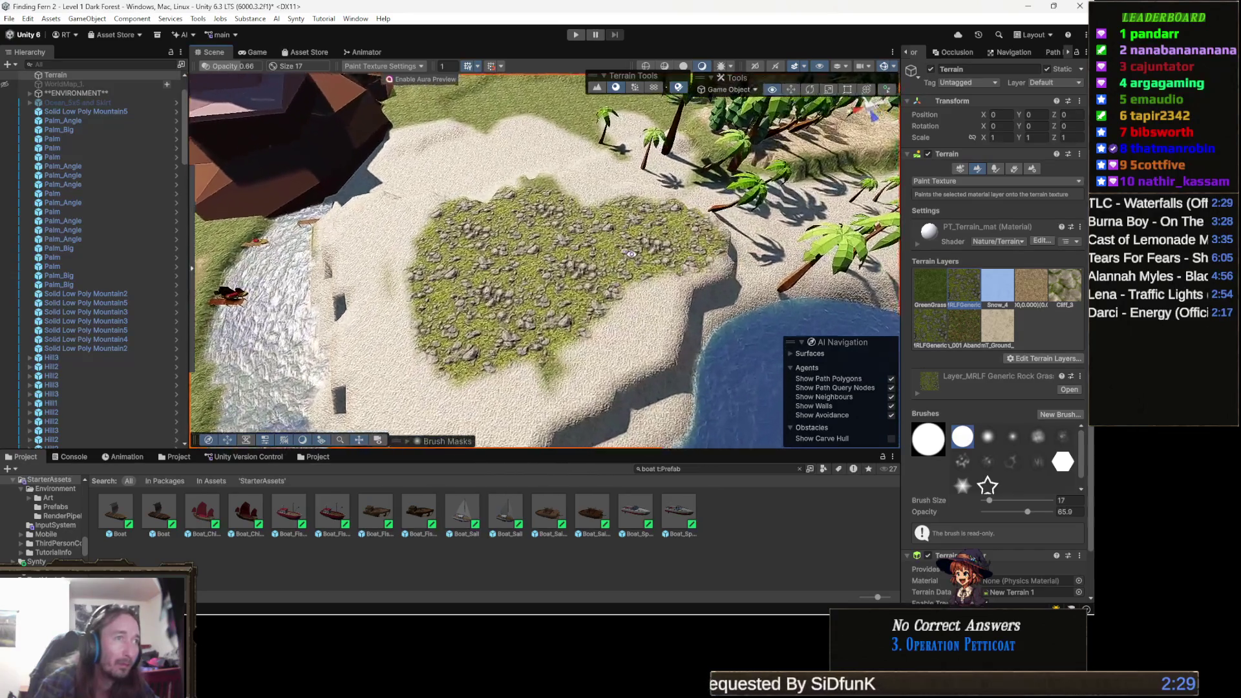
scroll(631, 254, "up", 6)
mouse_move(567, 281)
left_mouse_down()
mouse_move(543, 278)
mouse_move(567, 323)
mouse_move(486, 257)
mouse_move(324, 285)
mouse_move(310, 355)
mouse_move(364, 320)
left_mouse_up()
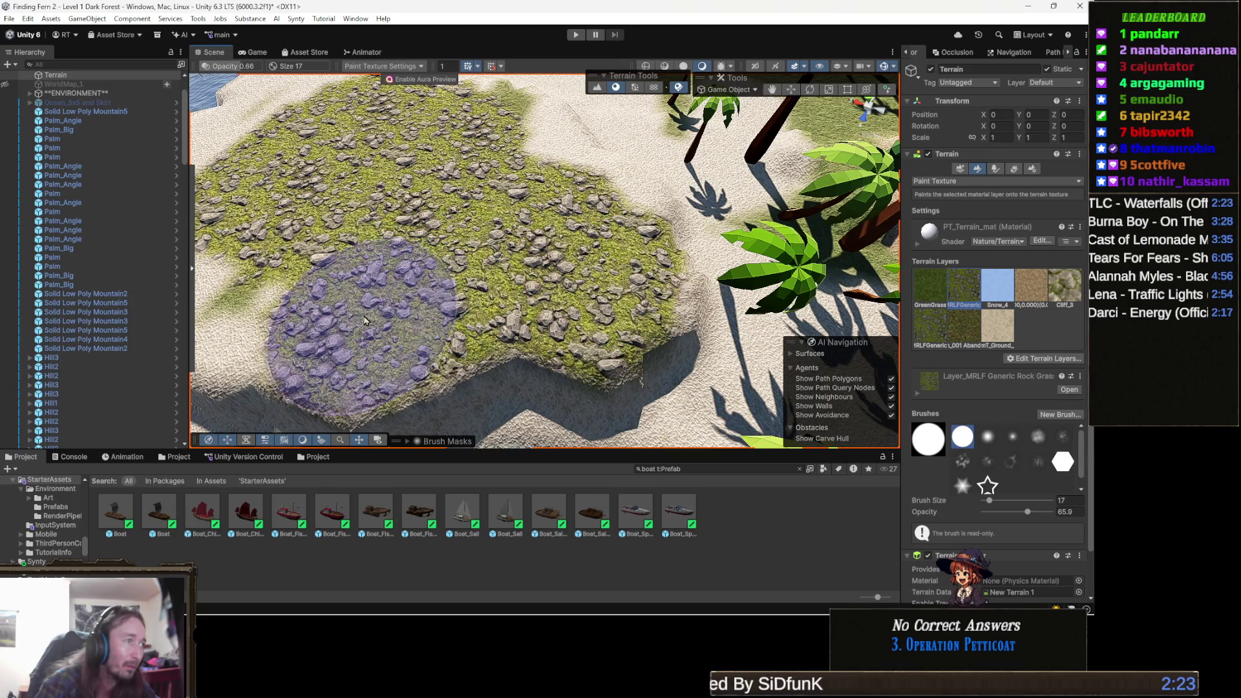
scroll(355, 279, "down", 5)
mouse_move(482, 278)
left_mouse_down()
mouse_move(444, 304)
mouse_move(598, 303)
mouse_move(525, 325)
mouse_move(471, 291)
mouse_move(415, 291)
mouse_move(410, 278)
mouse_move(413, 291)
mouse_move(541, 263)
mouse_move(526, 291)
mouse_move(545, 285)
mouse_move(553, 255)
mouse_move(556, 265)
mouse_move(543, 266)
mouse_move(515, 216)
mouse_move(526, 203)
mouse_move(563, 238)
mouse_move(548, 238)
left_mouse_up()
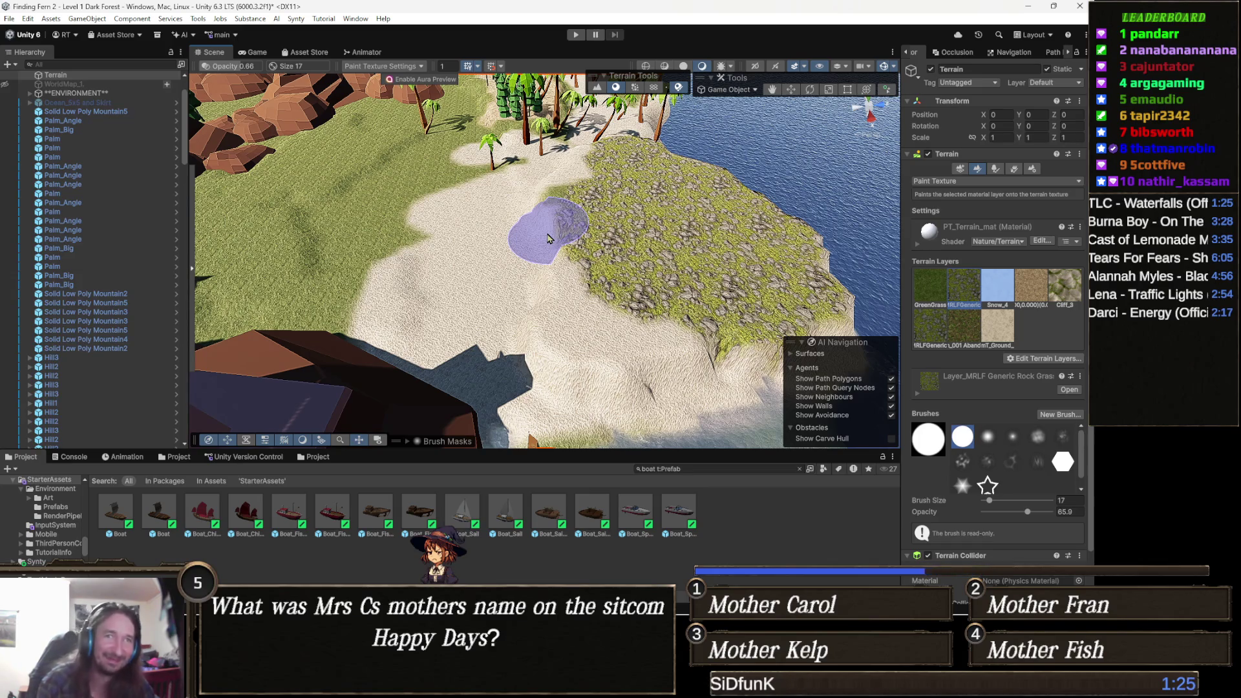
- Orbit around the plateau to cover its front cliff face with rocky grass down to the sand
mouse_move(457, 208)
left_mouse_down()
mouse_move(684, 271)
mouse_move(768, 239)
mouse_move(568, 190)
mouse_move(555, 241)
mouse_move(567, 378)
mouse_move(671, 325)
mouse_move(608, 215)
mouse_move(532, 283)
mouse_move(630, 217)
left_mouse_up()
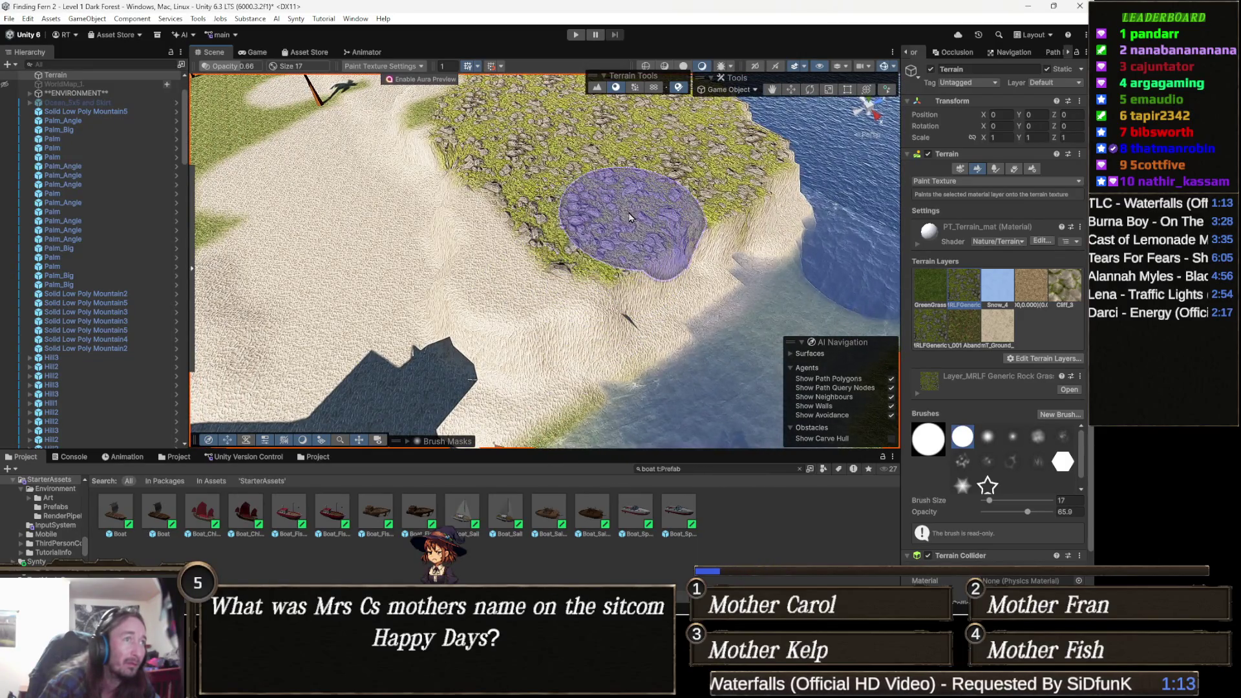
mouse_move(527, 243)
left_mouse_down()
mouse_move(527, 305)
mouse_move(506, 215)
mouse_move(772, 176)
mouse_move(582, 188)
mouse_move(522, 205)
mouse_move(524, 191)
mouse_move(554, 183)
mouse_move(609, 203)
left_mouse_up()
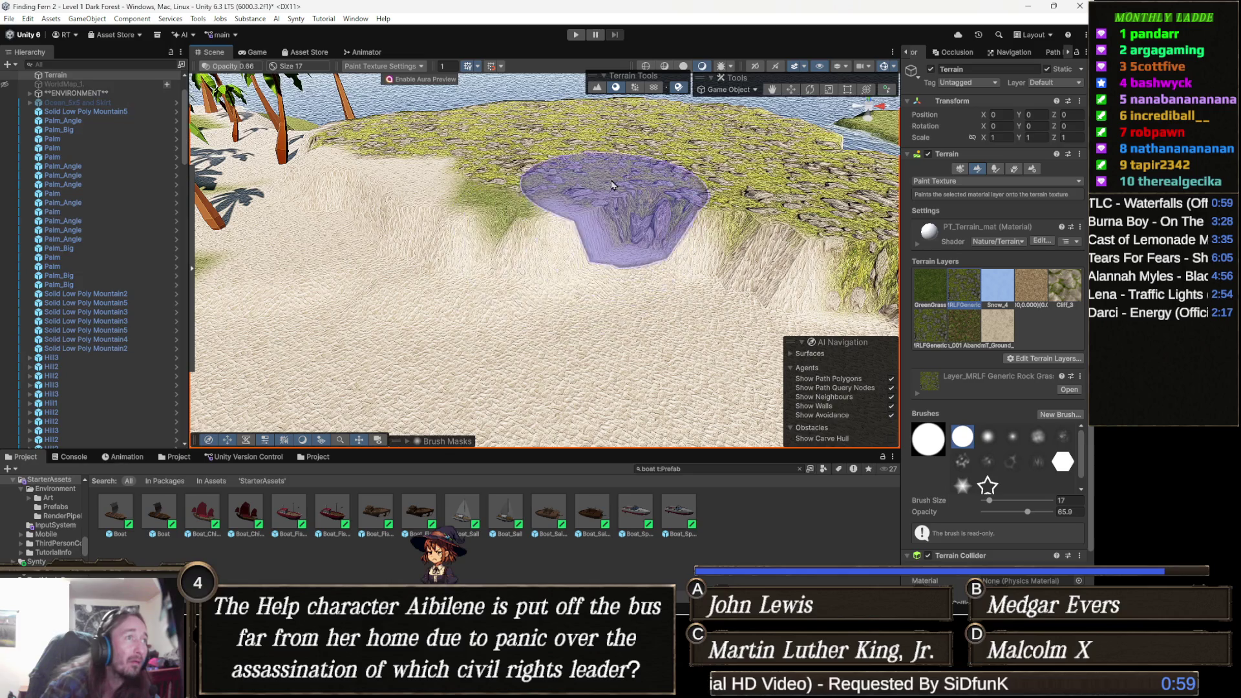
mouse_move(654, 184)
left_mouse_down()
mouse_move(390, 241)
mouse_move(421, 228)
left_mouse_up()
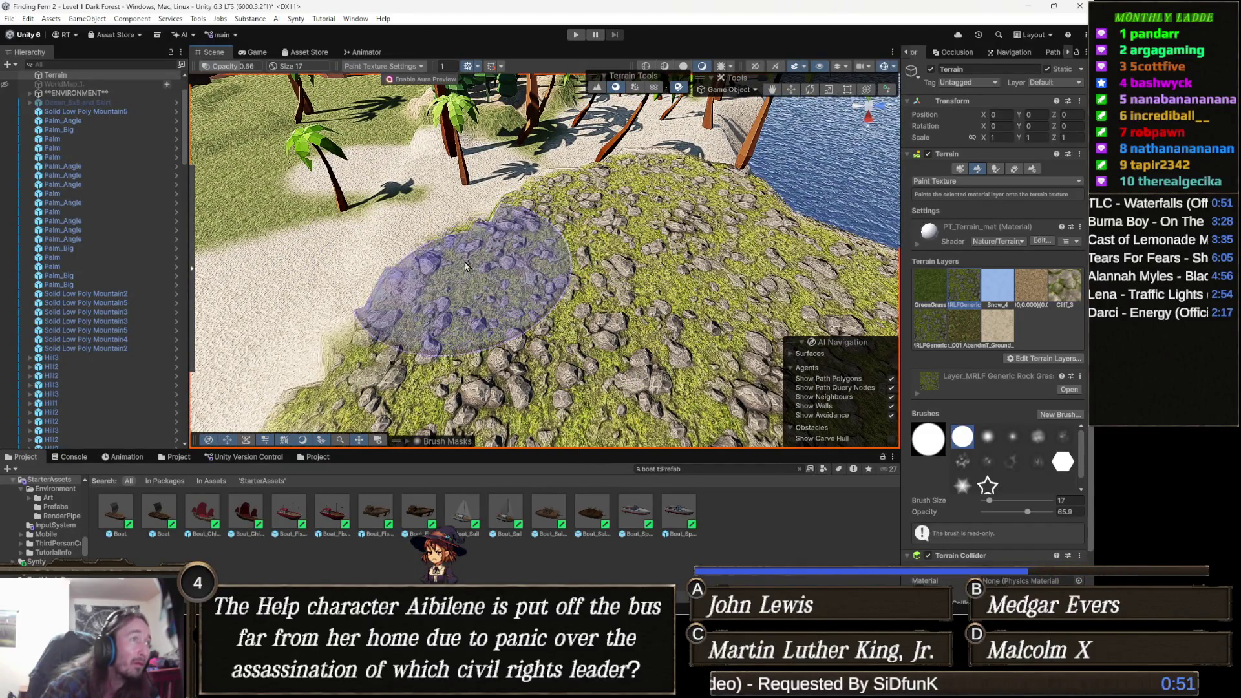
mouse_move(412, 345)
left_mouse_down()
mouse_move(284, 246)
mouse_move(607, 271)
mouse_move(563, 240)
mouse_move(574, 246)
left_mouse_up()
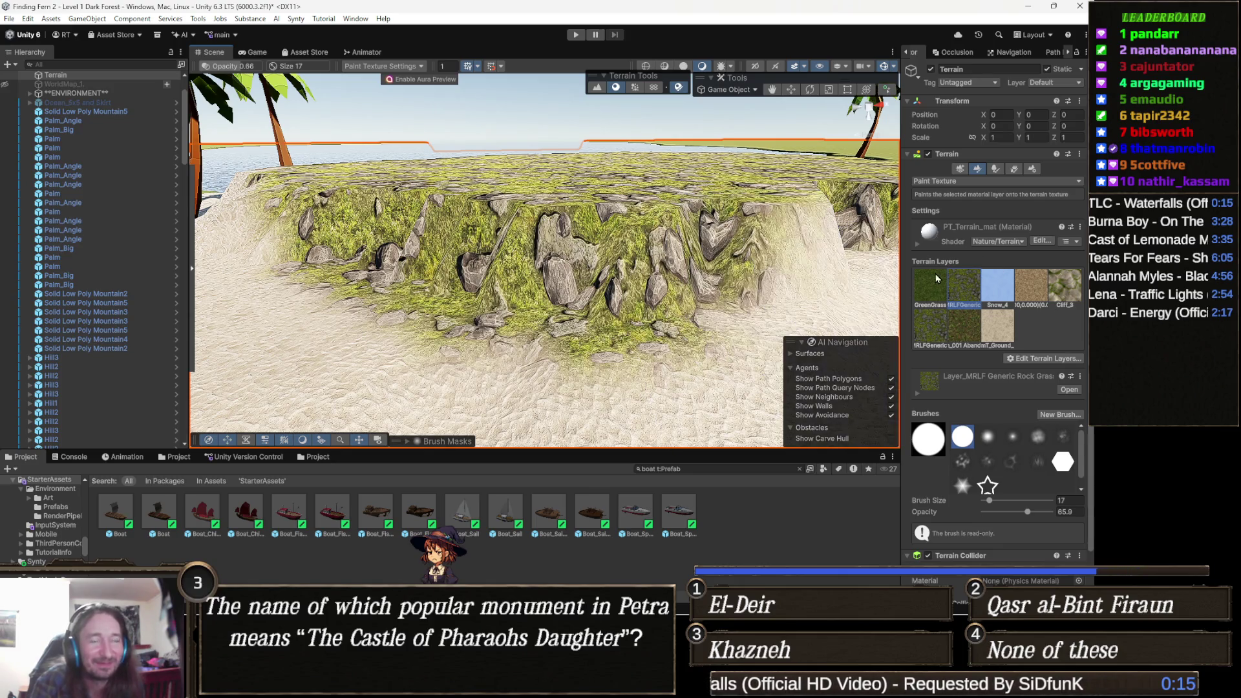
- Select the Cliff_3 terrain layer as the paint texture
left_click(1066, 290)
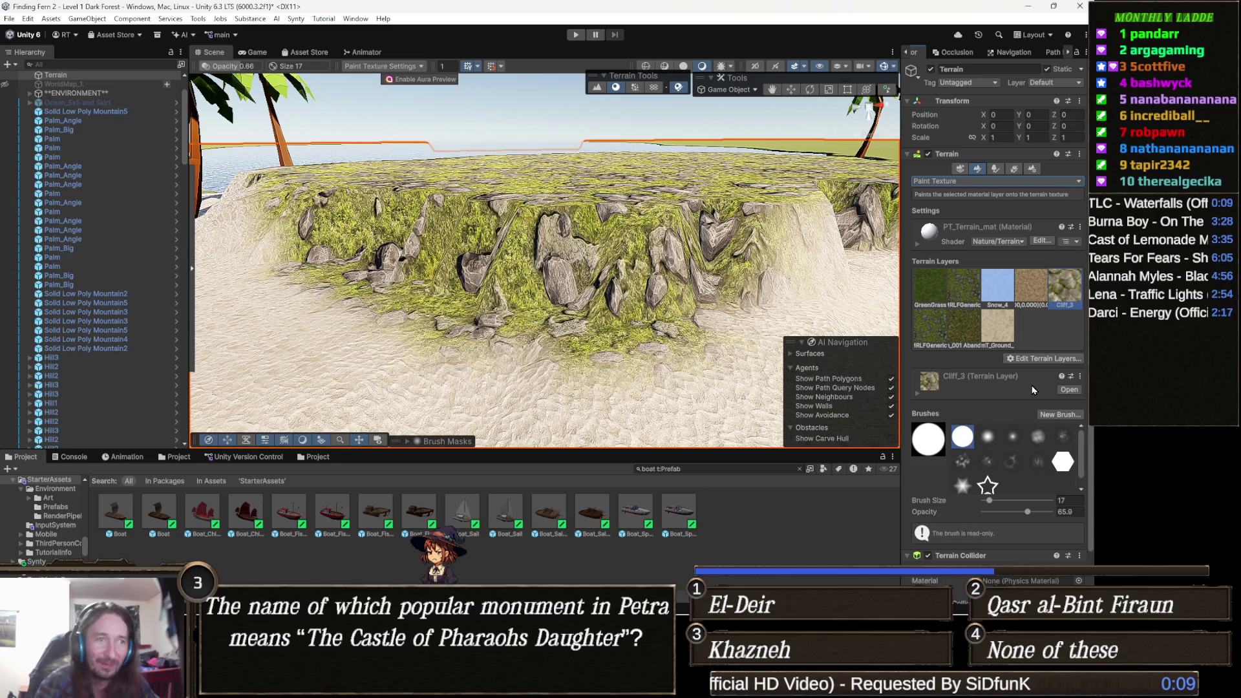
scroll(1031, 386, "down", 2)
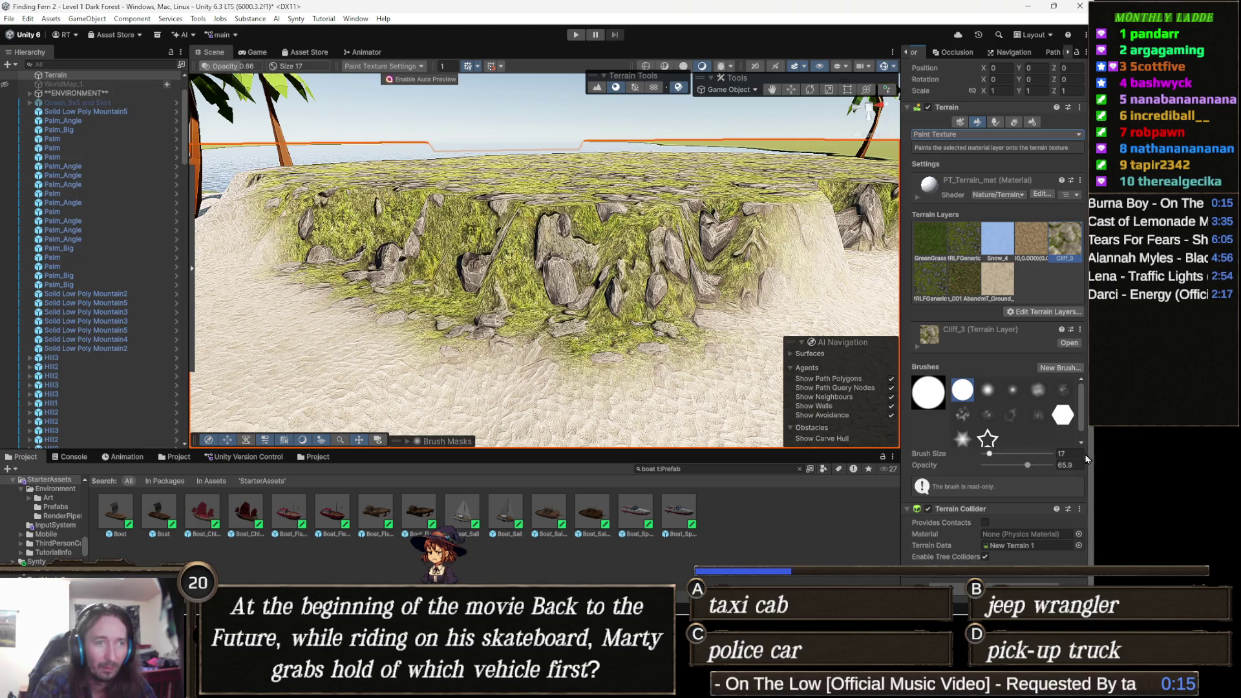
- Set the brush size to 2 and paint a first Cliff_3 stroke on the cliff face
double_click(1060, 454)
type("2")
key("Return")
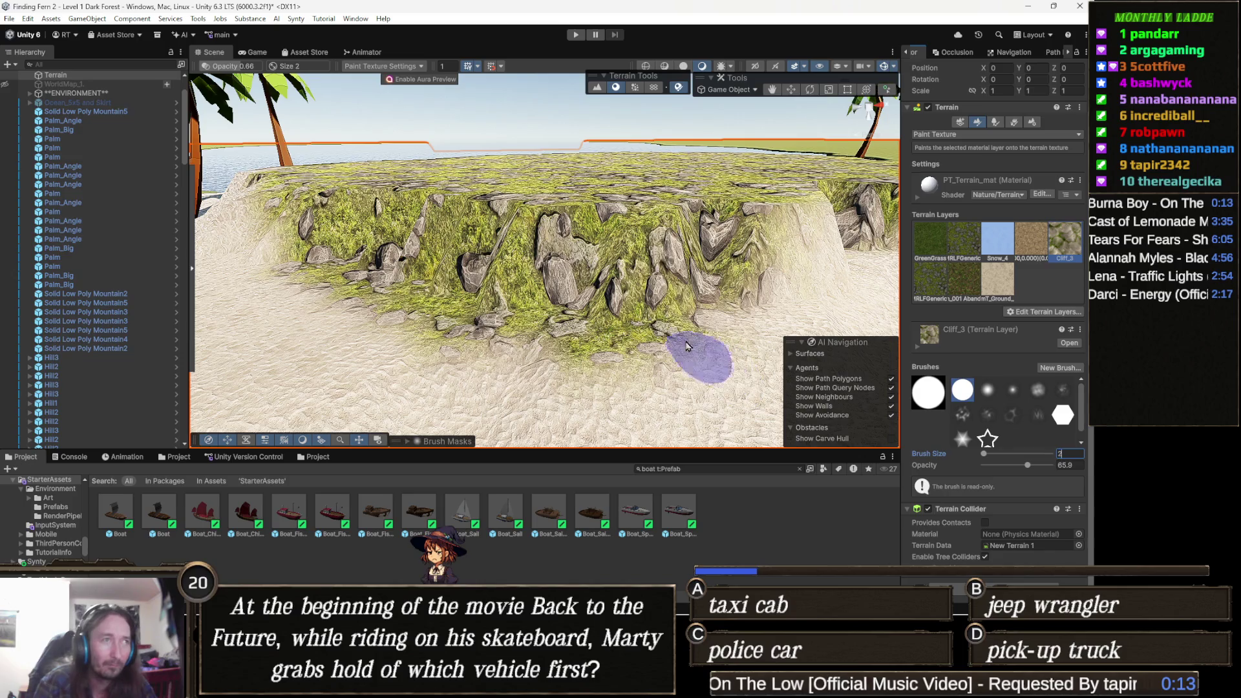
mouse_move(678, 276)
left_mouse_down()
mouse_move(711, 282)
mouse_move(621, 278)
mouse_move(630, 296)
left_mouse_up()
- Orbit around the plateau to frame the dark cliff faces head-on above the water
key("w")
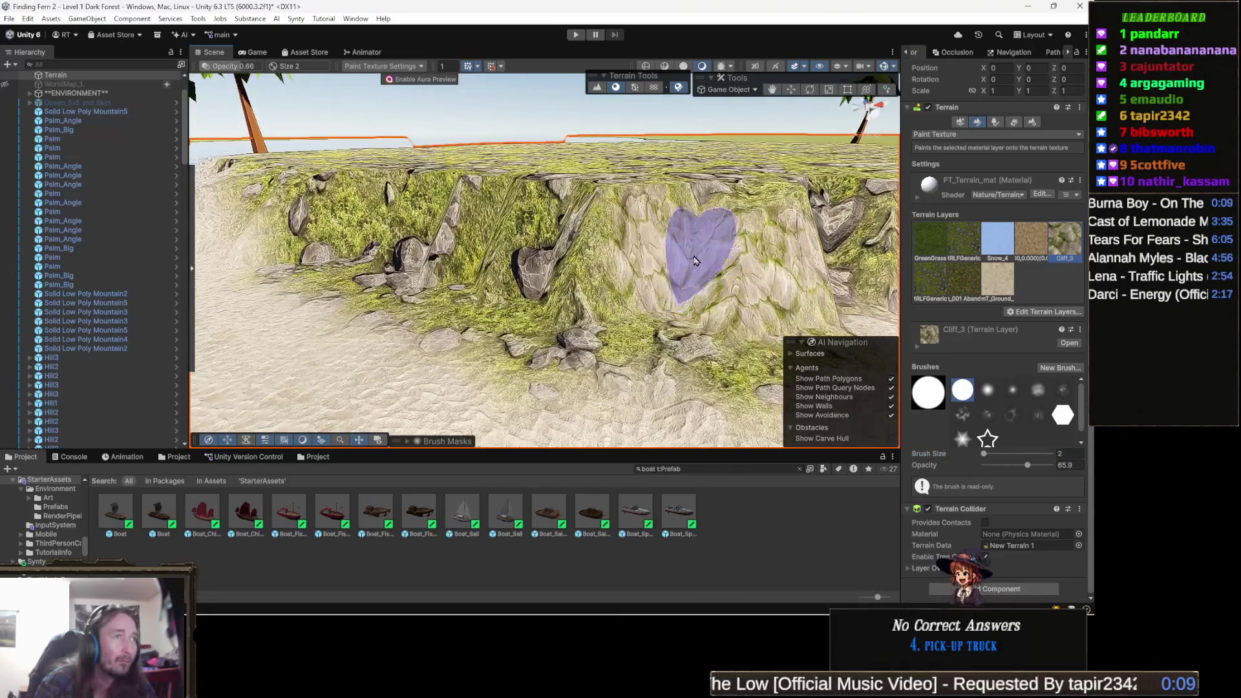
left_click_drag(429, 265, 592, 280)
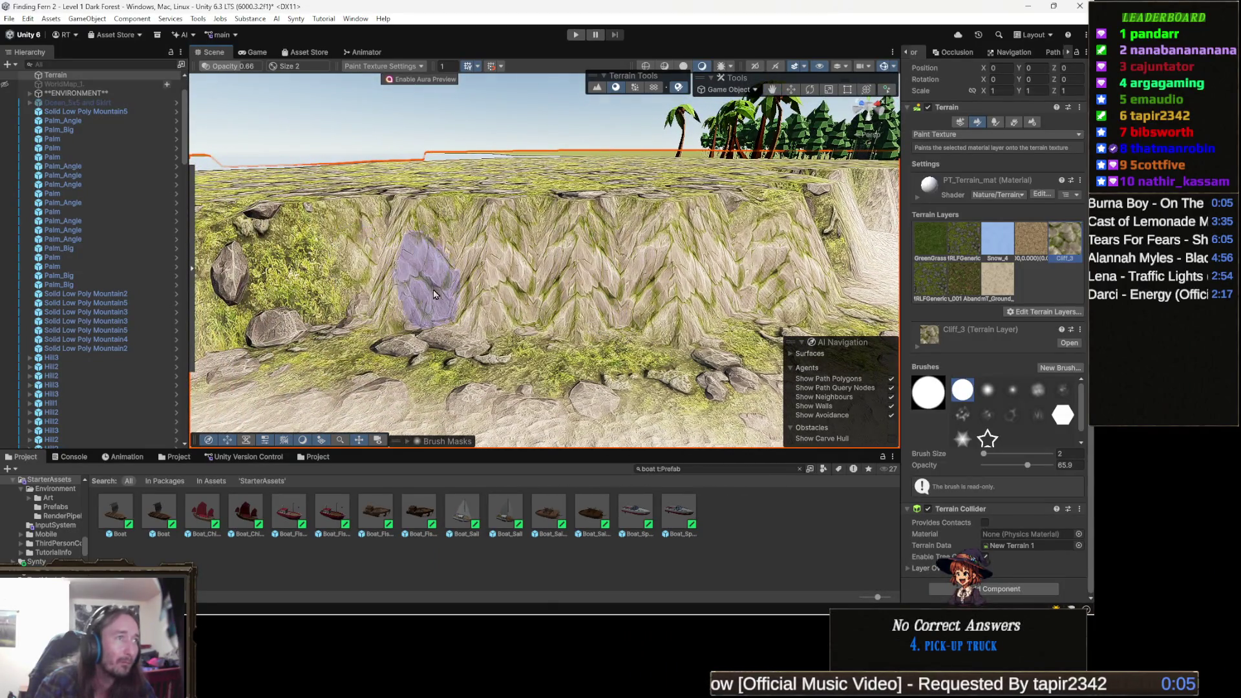
mouse_move(362, 278)
left_mouse_down()
mouse_move(440, 297)
mouse_move(414, 291)
left_mouse_up()
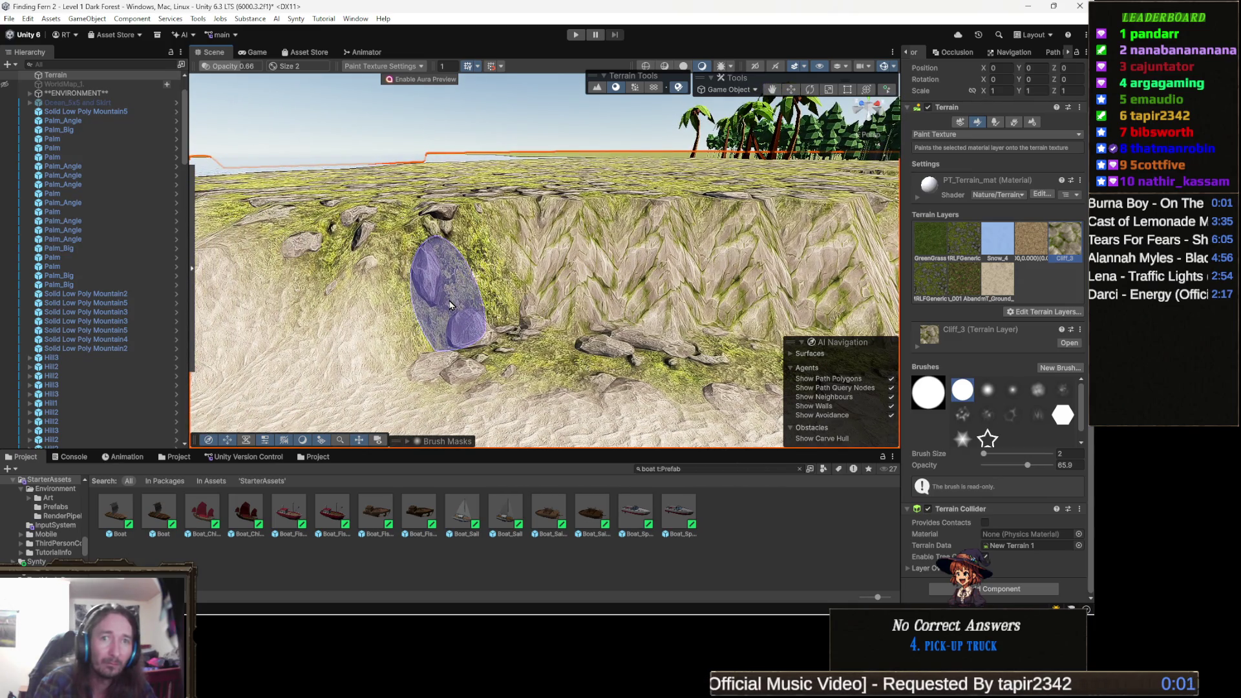
mouse_move(581, 264)
left_mouse_down()
mouse_move(637, 252)
mouse_move(624, 284)
mouse_move(410, 276)
mouse_move(581, 287)
left_mouse_up()
mouse_move(443, 387)
left_mouse_down()
mouse_move(560, 342)
mouse_move(527, 360)
left_mouse_up()
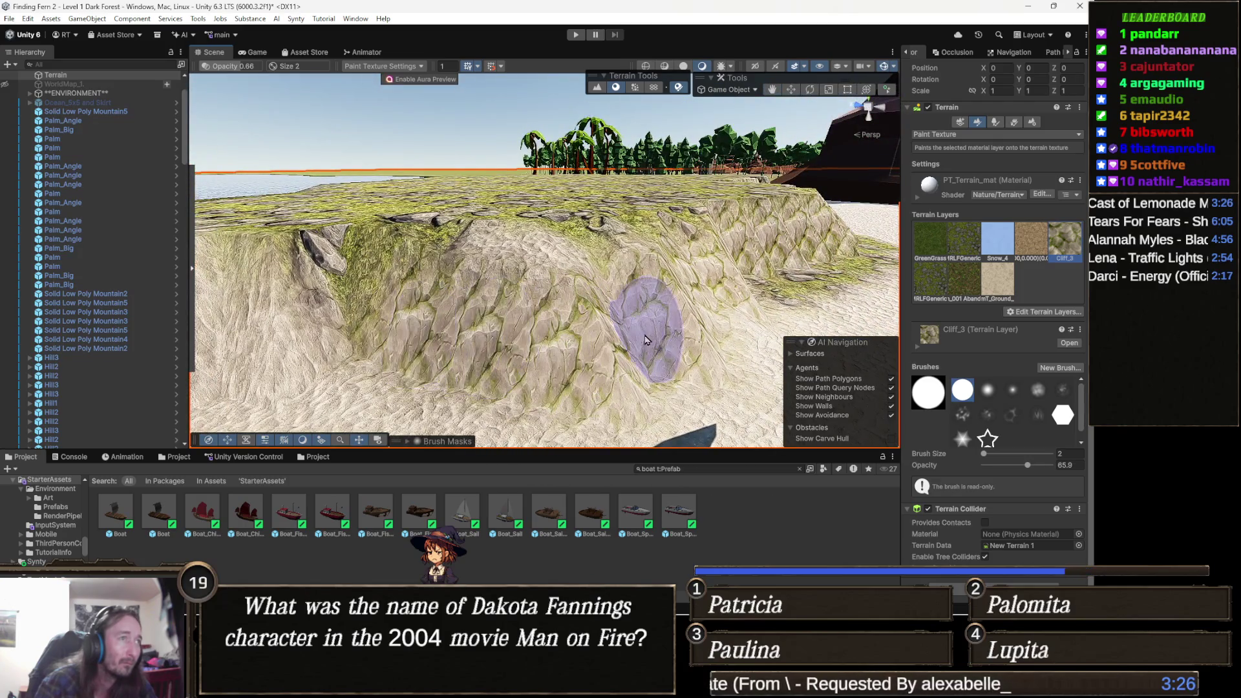
mouse_move(360, 319)
left_mouse_down()
mouse_move(526, 360)
mouse_move(439, 331)
mouse_move(526, 318)
mouse_move(630, 332)
left_mouse_up()
left_click_drag(494, 333, 457, 355)
mouse_move(605, 333)
left_mouse_down()
mouse_move(548, 326)
mouse_move(603, 338)
mouse_move(651, 324)
mouse_move(705, 329)
mouse_move(591, 384)
mouse_move(515, 304)
mouse_move(425, 286)
mouse_move(529, 281)
left_mouse_up()
mouse_move(316, 277)
left_mouse_down()
mouse_move(375, 299)
mouse_move(568, 308)
left_mouse_up()
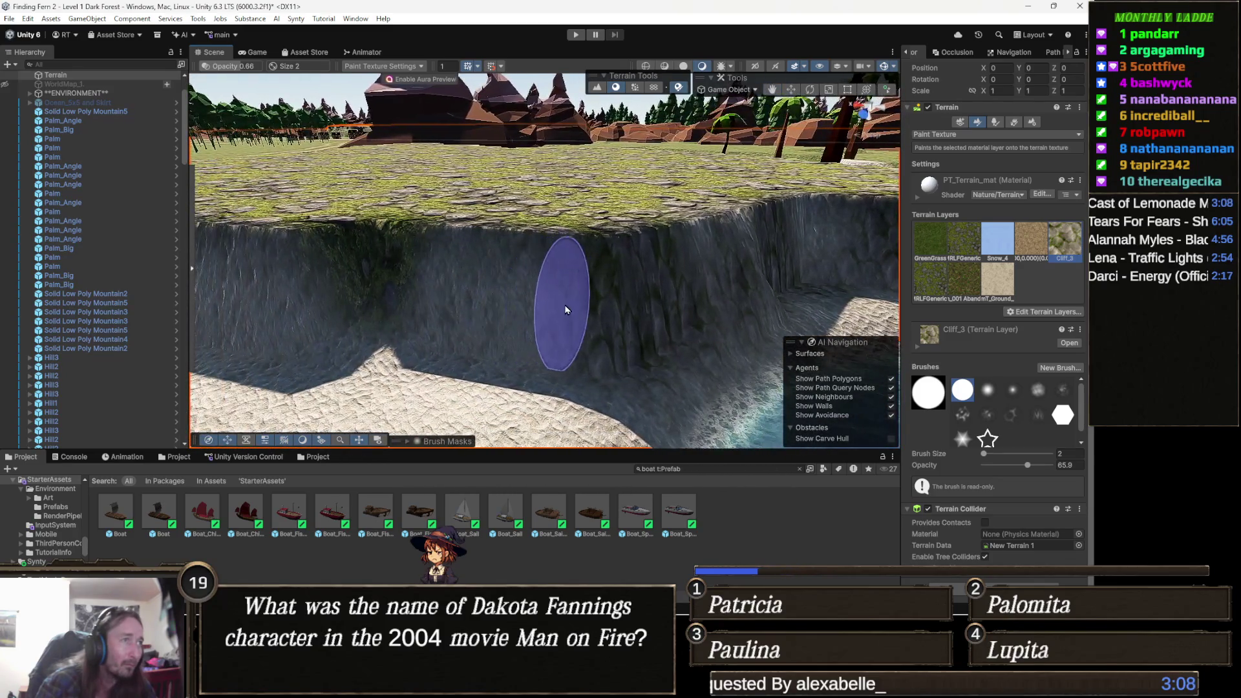
left_click_drag(346, 291, 725, 280)
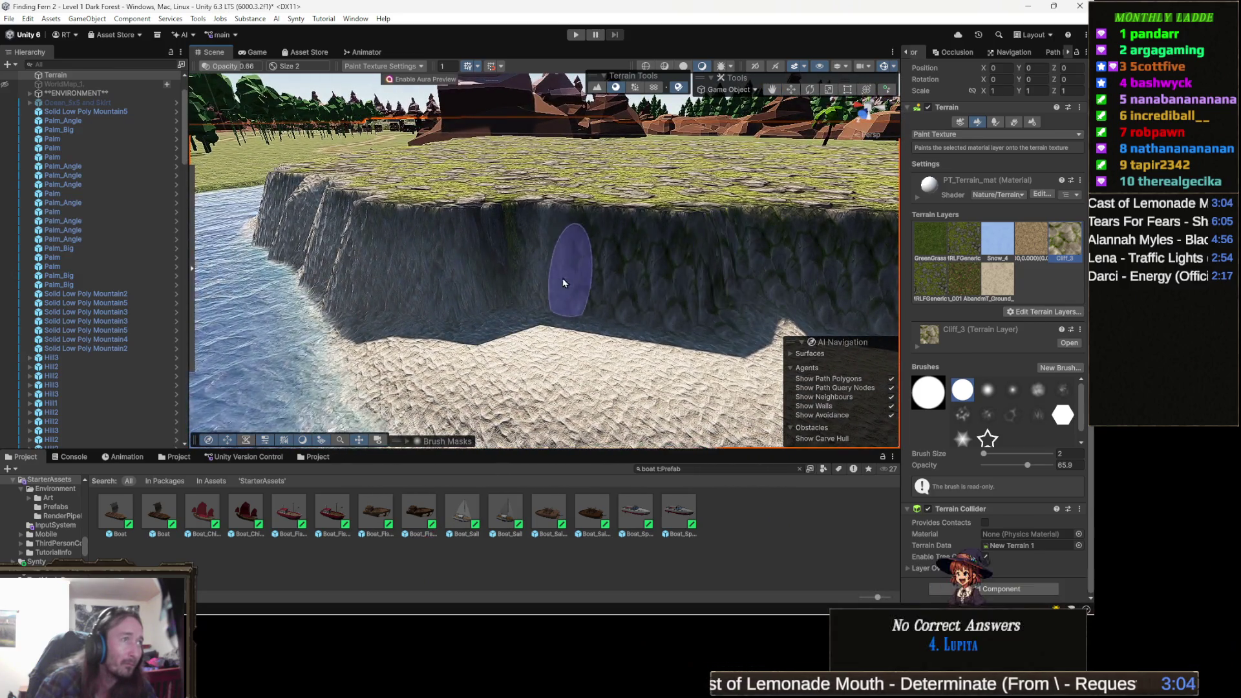
mouse_move(451, 274)
left_mouse_down()
mouse_move(368, 297)
mouse_move(502, 298)
left_mouse_up()
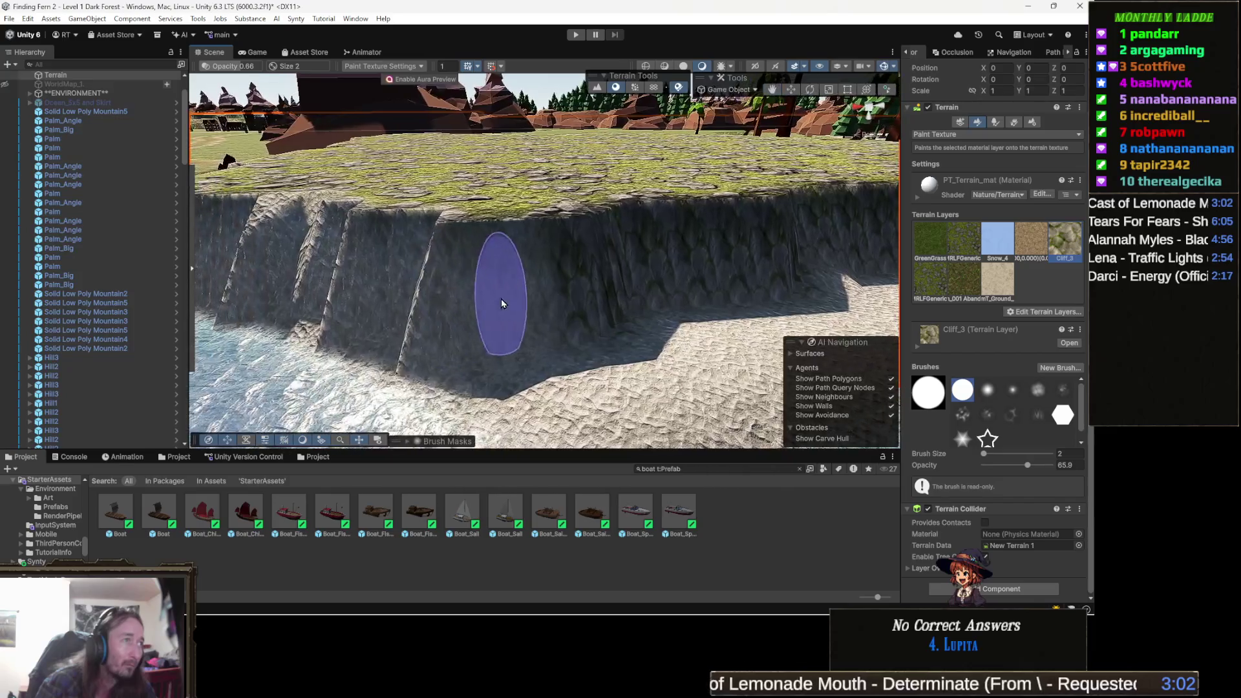
left_click_drag(345, 289, 673, 278)
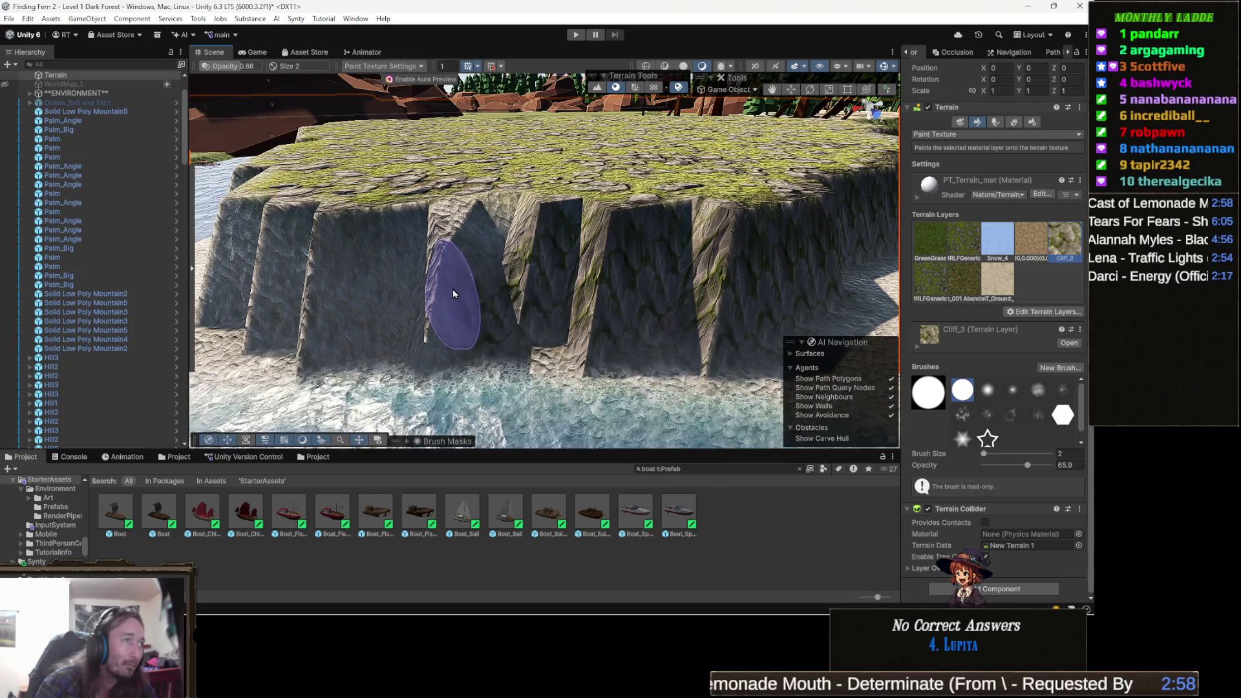
left_click_drag(537, 287, 549, 278)
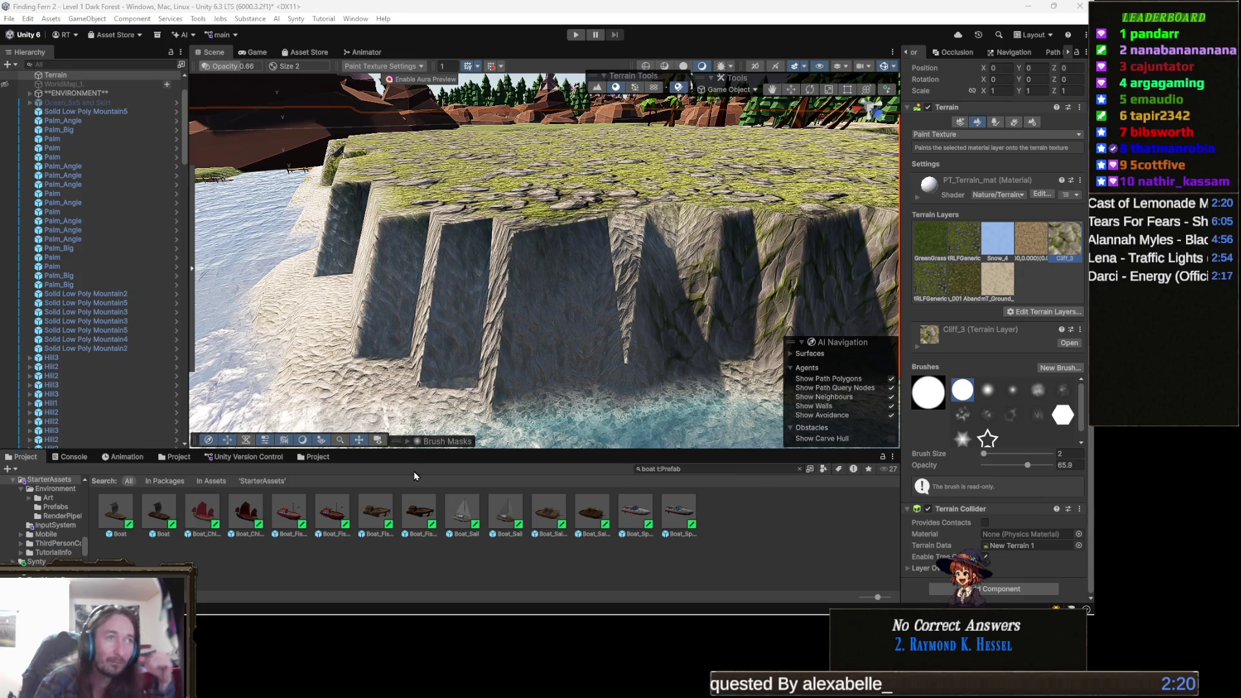
- Brush Cliff_3 across the dark and sandy cliff walls, keeping rocky grass along the clifftop
scroll(568, 346, "up", 5)
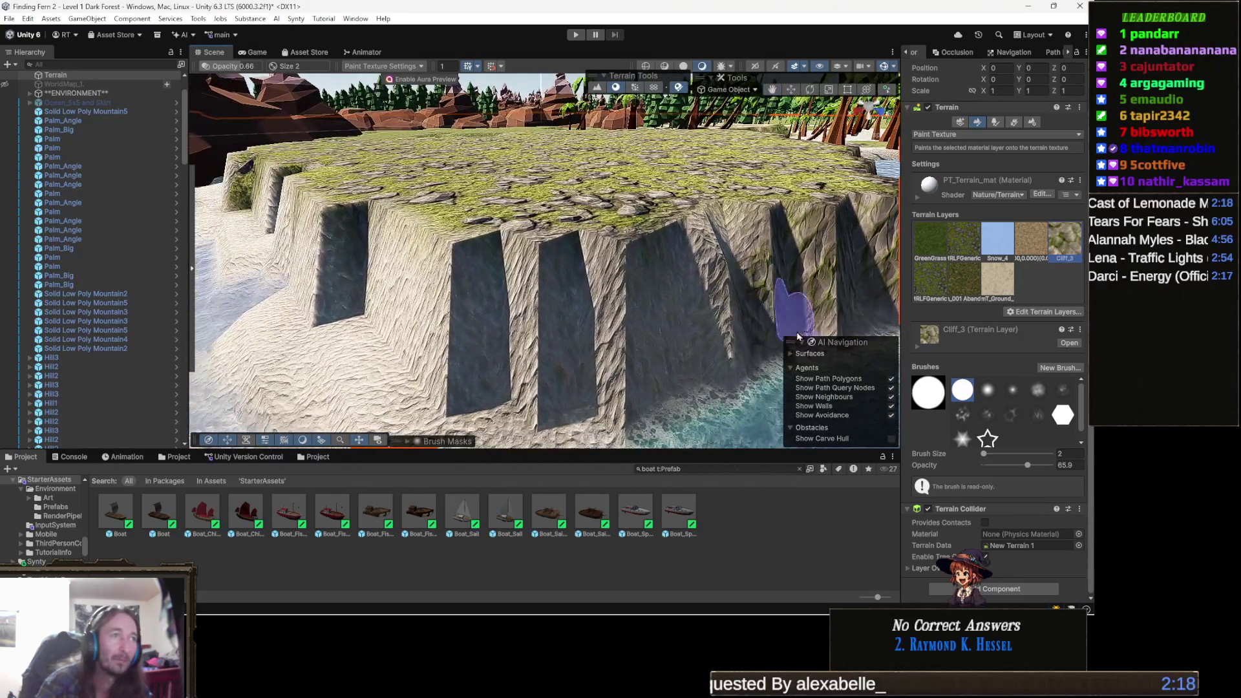
mouse_move(803, 284)
left_mouse_down()
mouse_move(775, 349)
mouse_move(609, 327)
mouse_move(488, 336)
left_mouse_up()
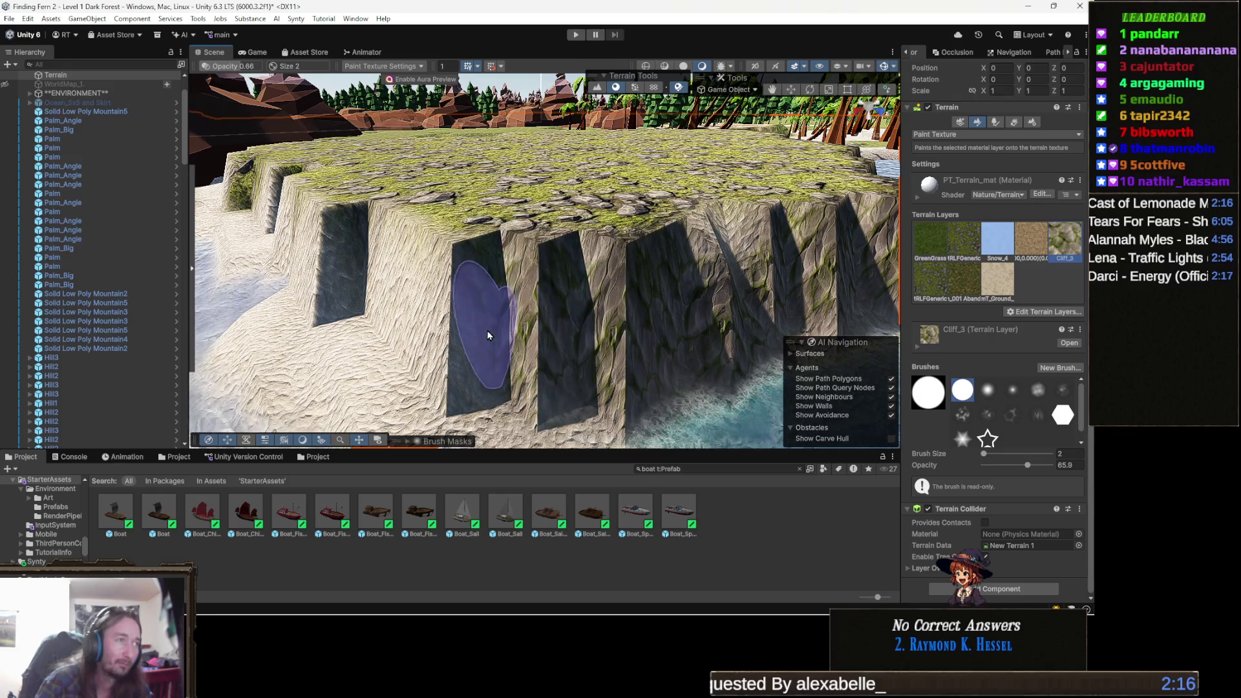
scroll(488, 335, "down", 5)
scroll(766, 288, "up", 5)
mouse_move(775, 287)
left_mouse_down()
mouse_move(417, 292)
mouse_move(878, 305)
mouse_move(748, 360)
left_mouse_up()
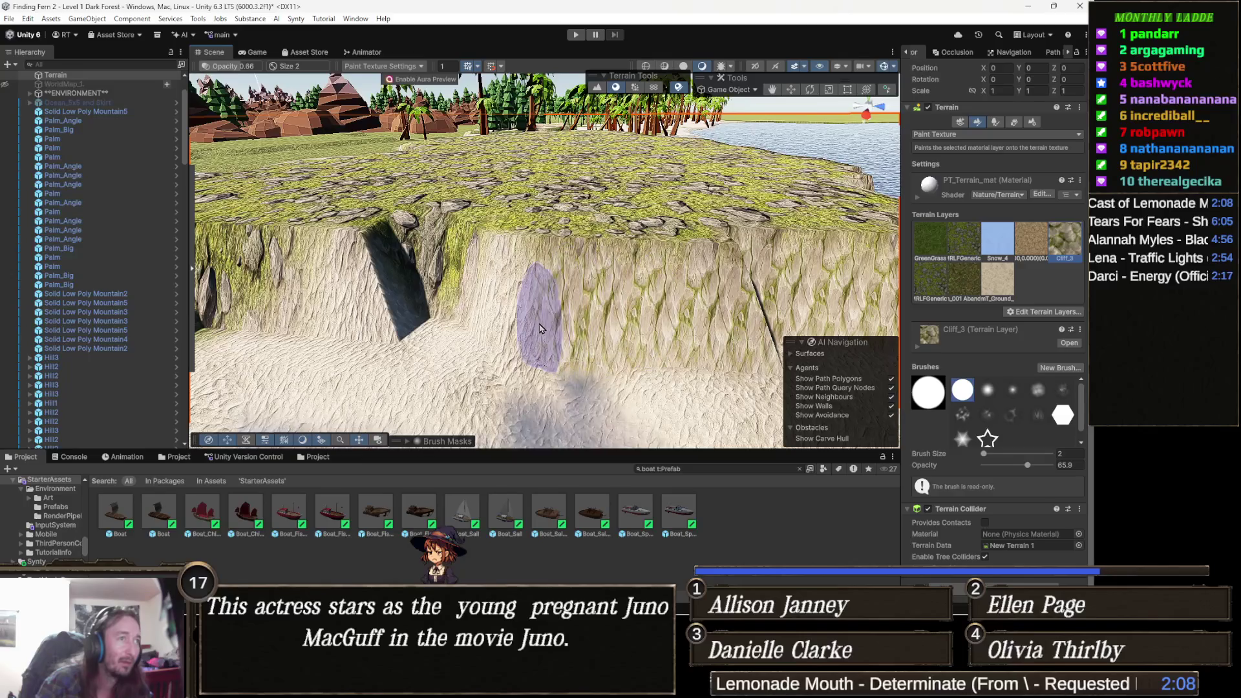
- Paint Cliff_3 over the next cliff section above the rocks while orbiting around it
mouse_move(605, 323)
left_mouse_down()
mouse_move(668, 329)
mouse_move(718, 304)
left_mouse_up()
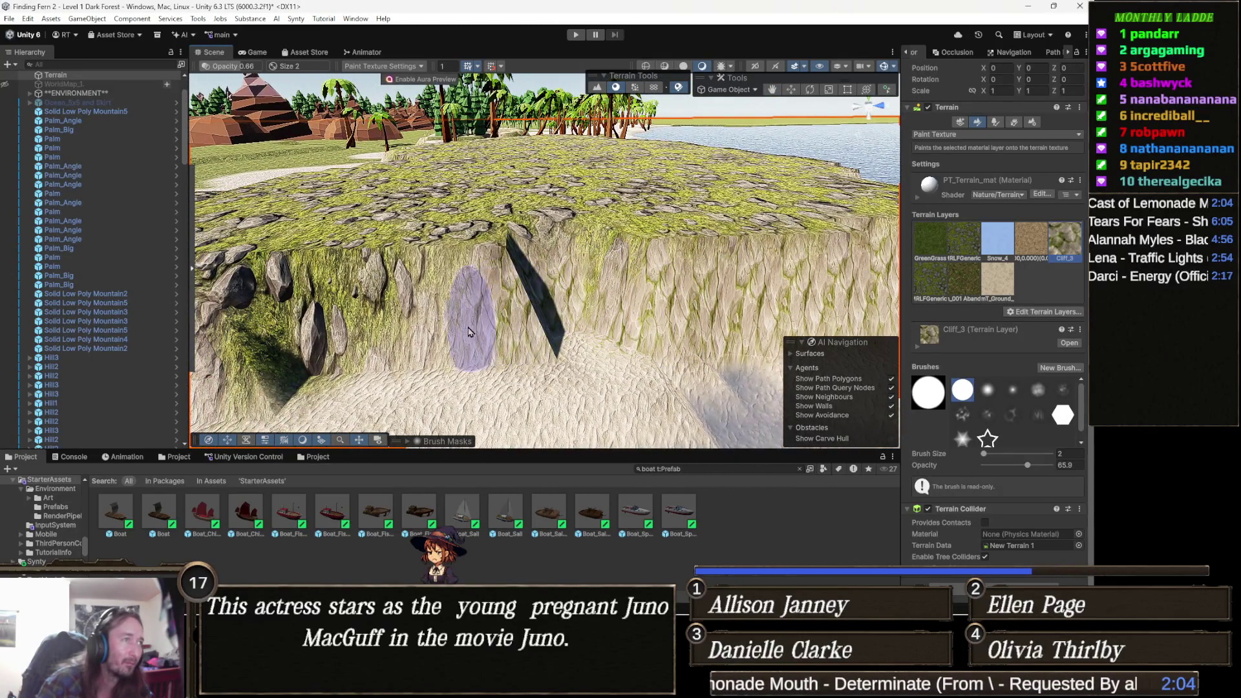
left_click_drag(472, 333, 576, 372)
mouse_move(705, 346)
left_mouse_down()
mouse_move(500, 341)
mouse_move(624, 317)
left_mouse_up()
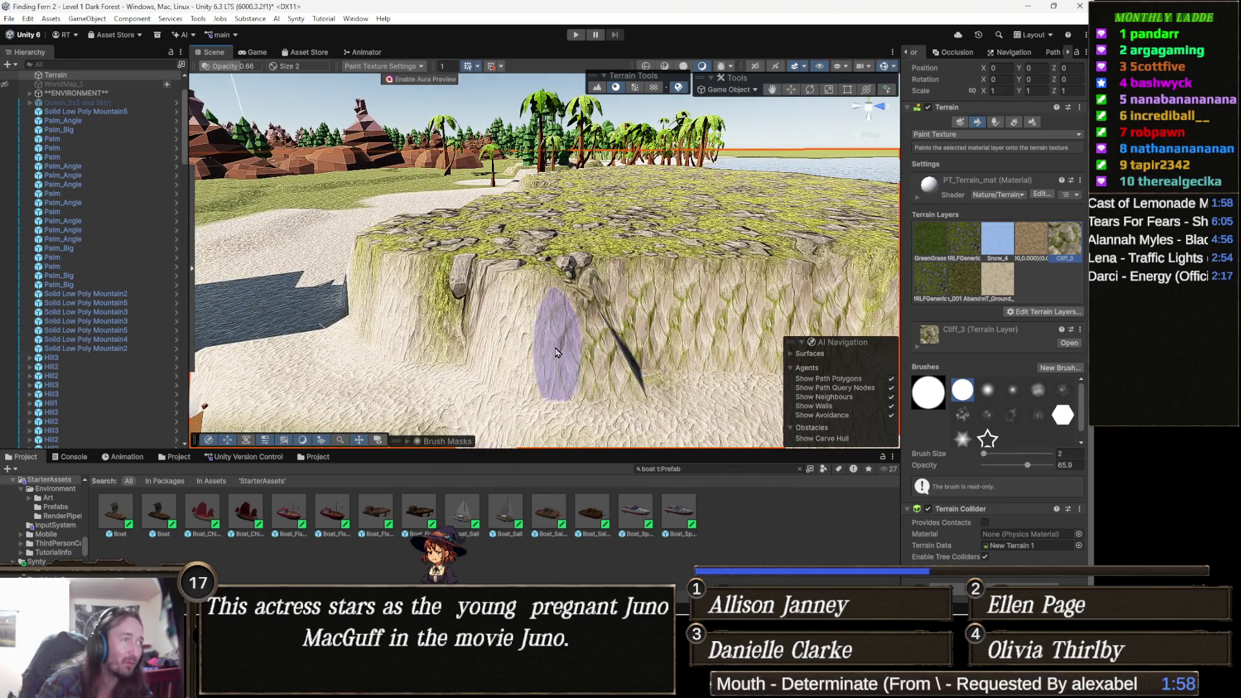
left_click_drag(514, 373, 729, 355)
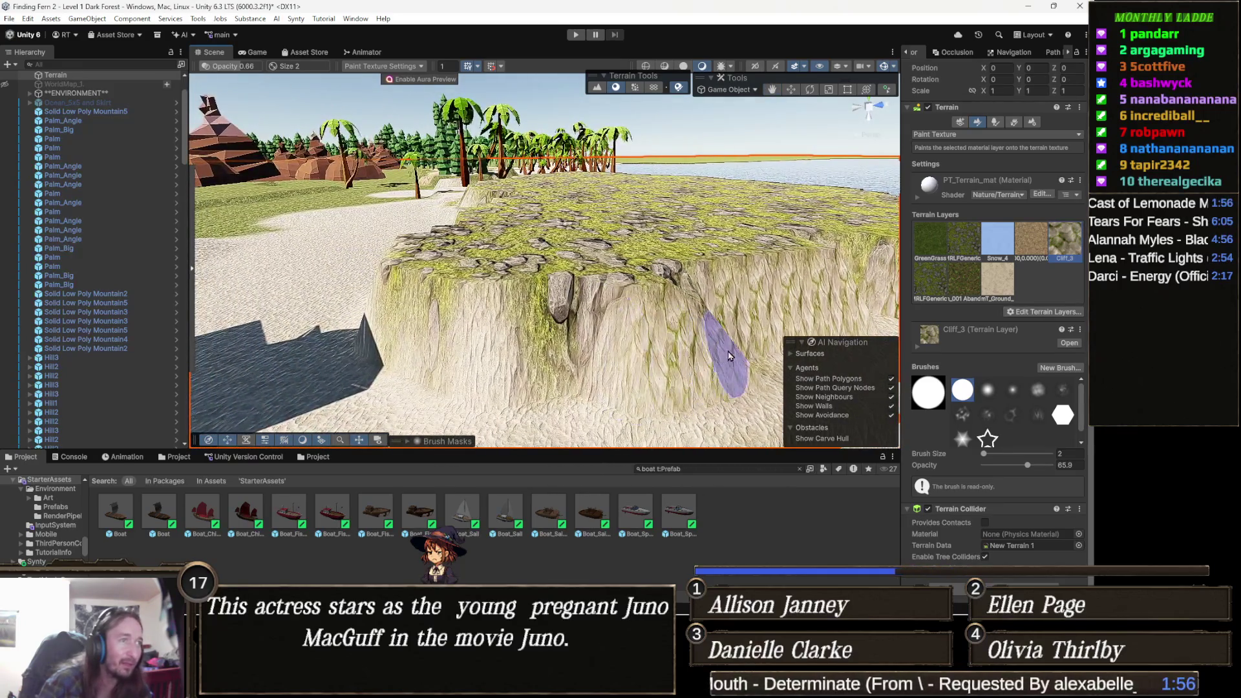
mouse_move(479, 360)
left_mouse_down()
mouse_move(542, 360)
mouse_move(540, 346)
mouse_move(595, 388)
left_mouse_up()
mouse_move(524, 355)
left_mouse_down()
mouse_move(698, 367)
mouse_move(646, 362)
mouse_move(598, 382)
mouse_move(523, 362)
mouse_move(456, 385)
mouse_move(668, 375)
mouse_move(579, 379)
mouse_move(543, 367)
mouse_move(686, 354)
mouse_move(646, 350)
mouse_move(668, 348)
left_mouse_up()
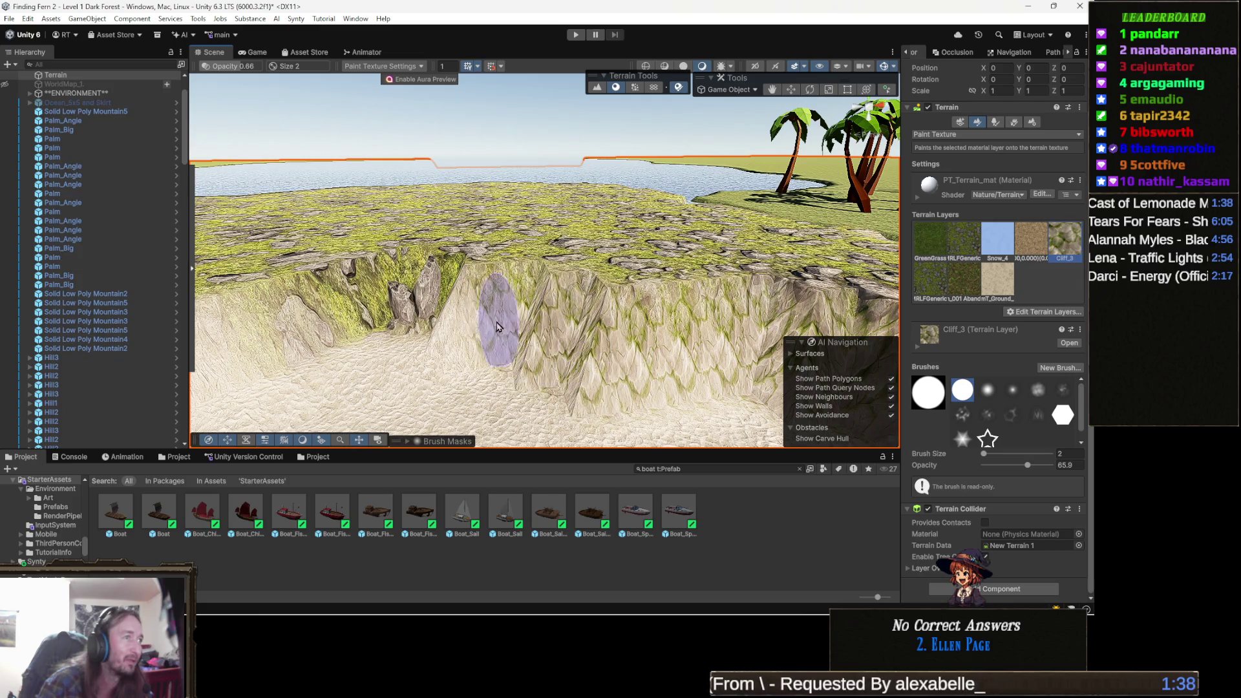
- Orbit past the palms to check the cliffs, then choose the Layer_T_Ground_Sand_02_A paint layer
mouse_move(513, 347)
left_mouse_down()
mouse_move(413, 336)
mouse_move(507, 368)
left_mouse_up()
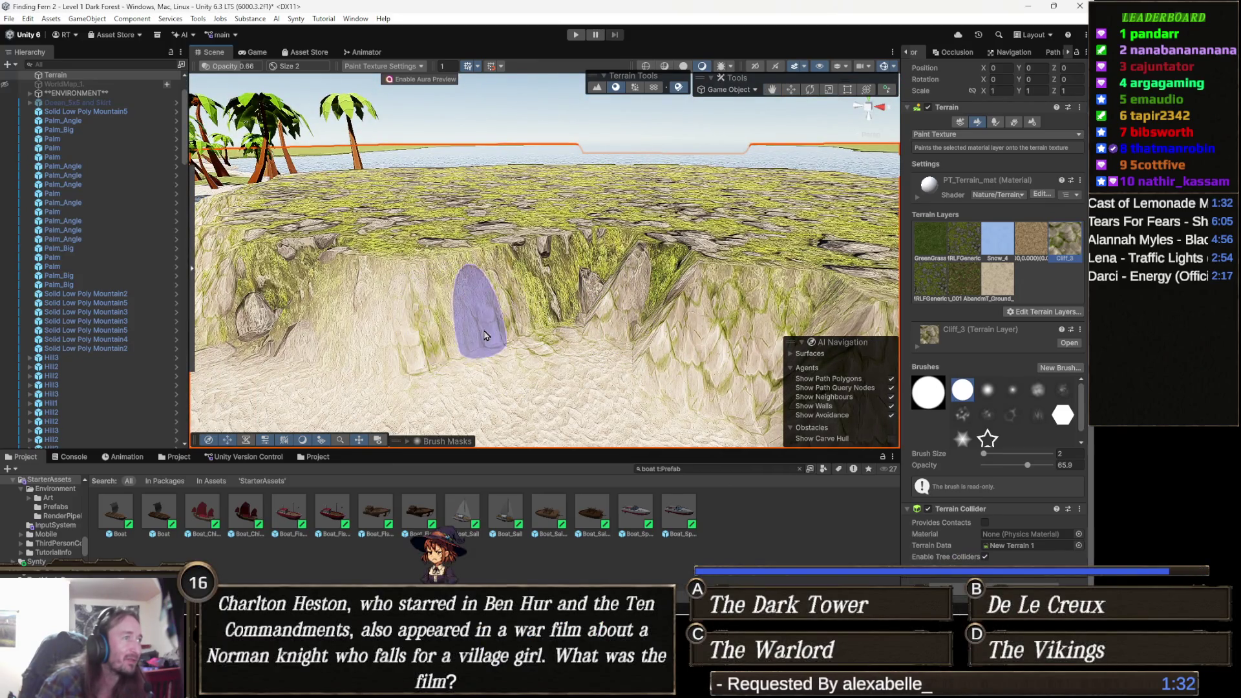
mouse_move(410, 242)
left_mouse_down()
mouse_move(615, 355)
mouse_move(466, 338)
mouse_move(493, 327)
left_mouse_up()
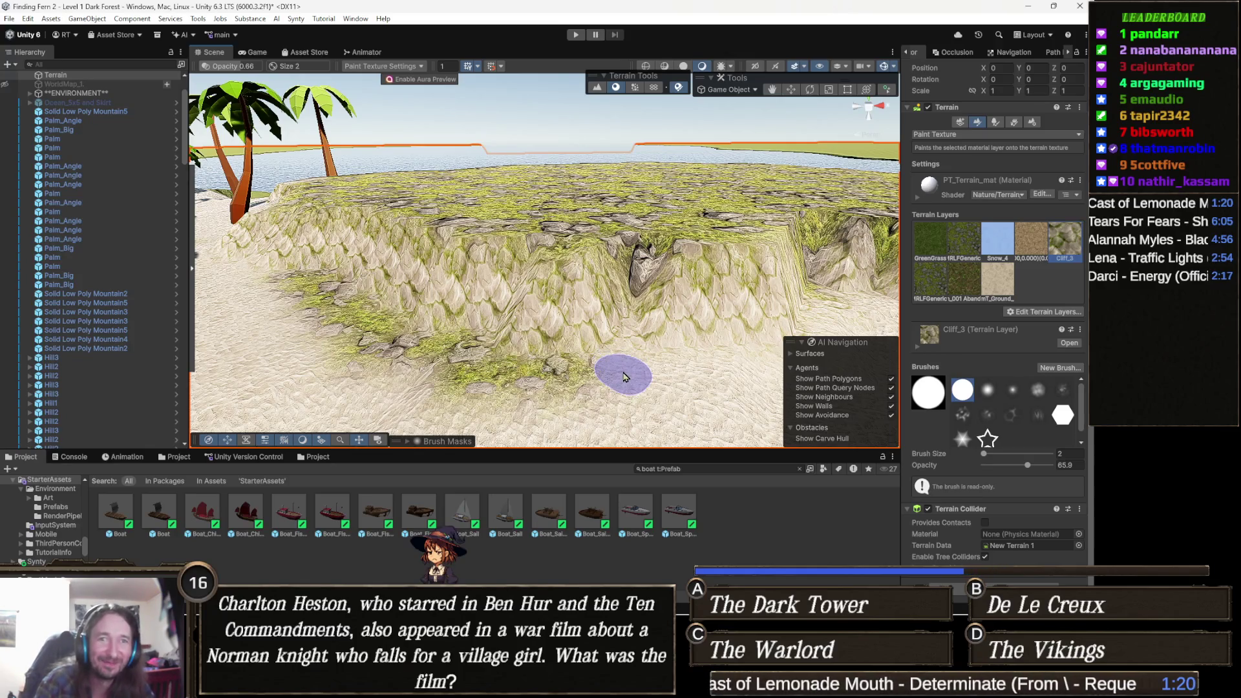
mouse_move(625, 267)
left_mouse_down()
mouse_move(618, 257)
mouse_move(411, 365)
mouse_move(417, 285)
mouse_move(372, 289)
left_mouse_up()
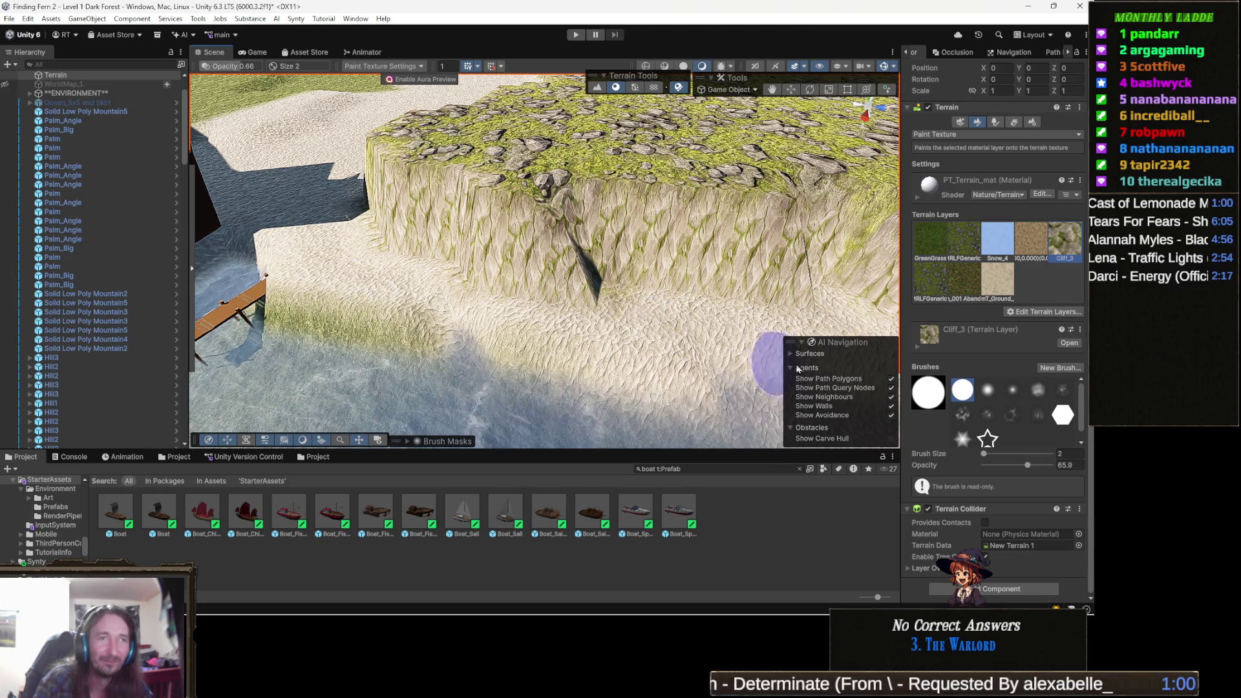
left_click(996, 294)
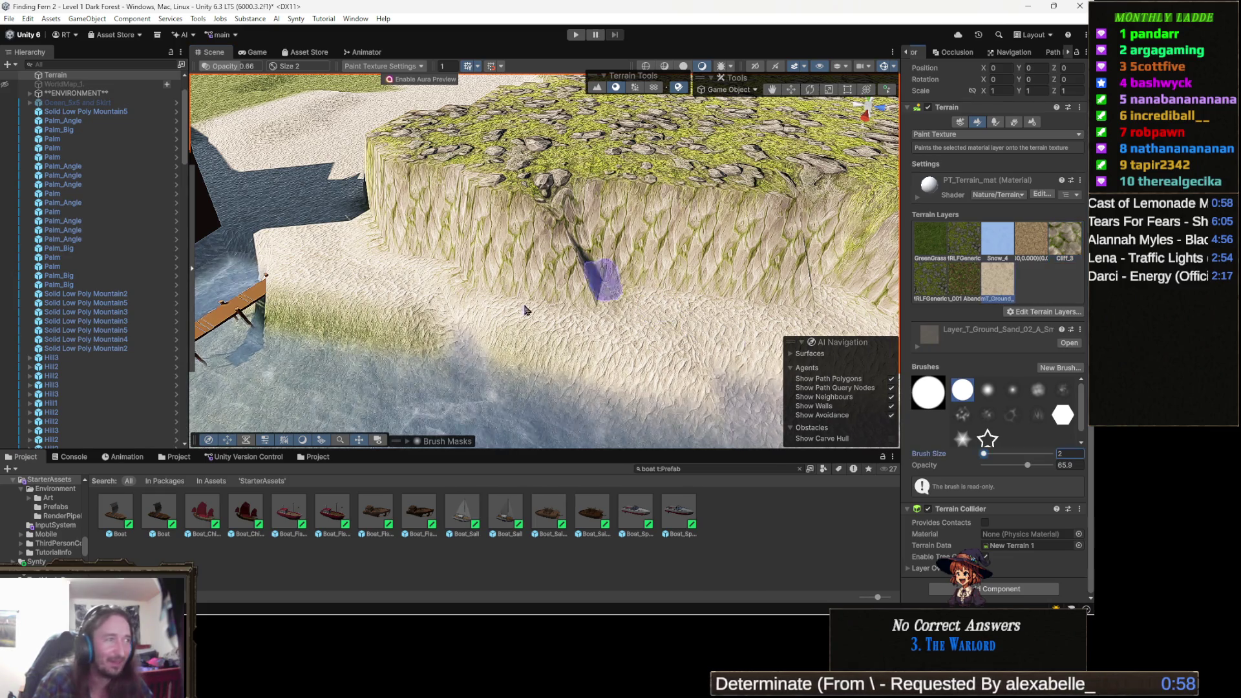
left_click_drag(581, 320, 499, 172)
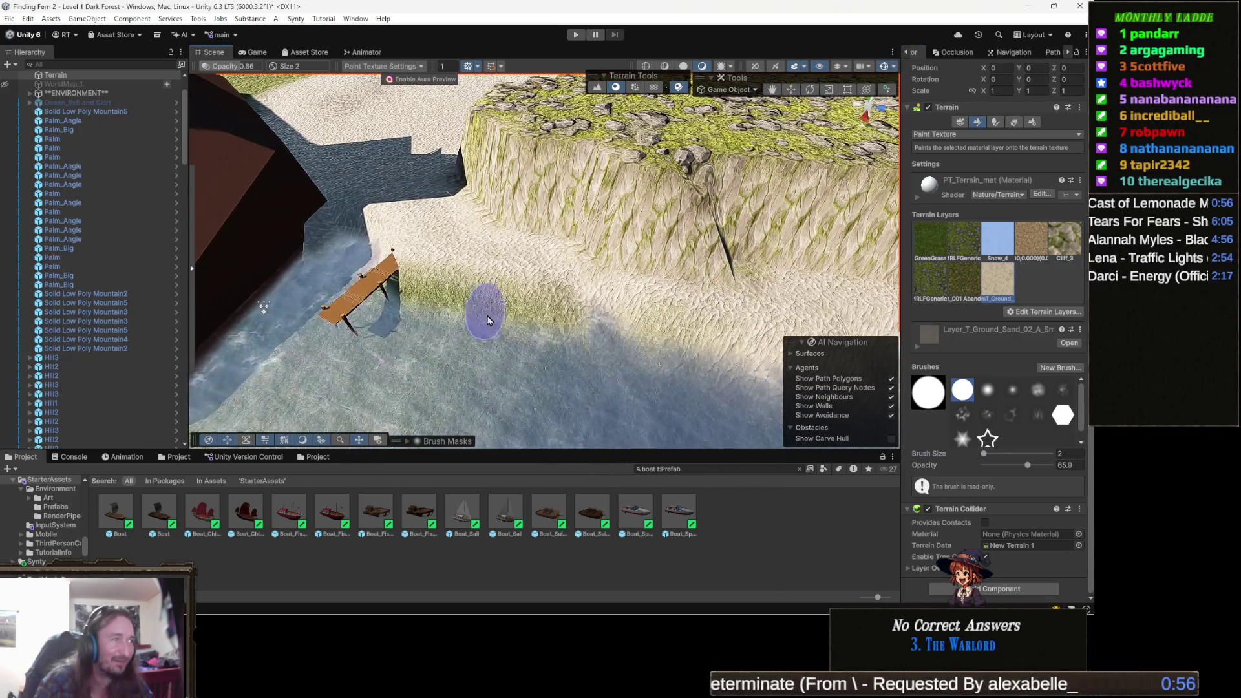
mouse_move(568, 305)
left_mouse_down()
mouse_move(602, 277)
mouse_move(606, 287)
left_mouse_up()
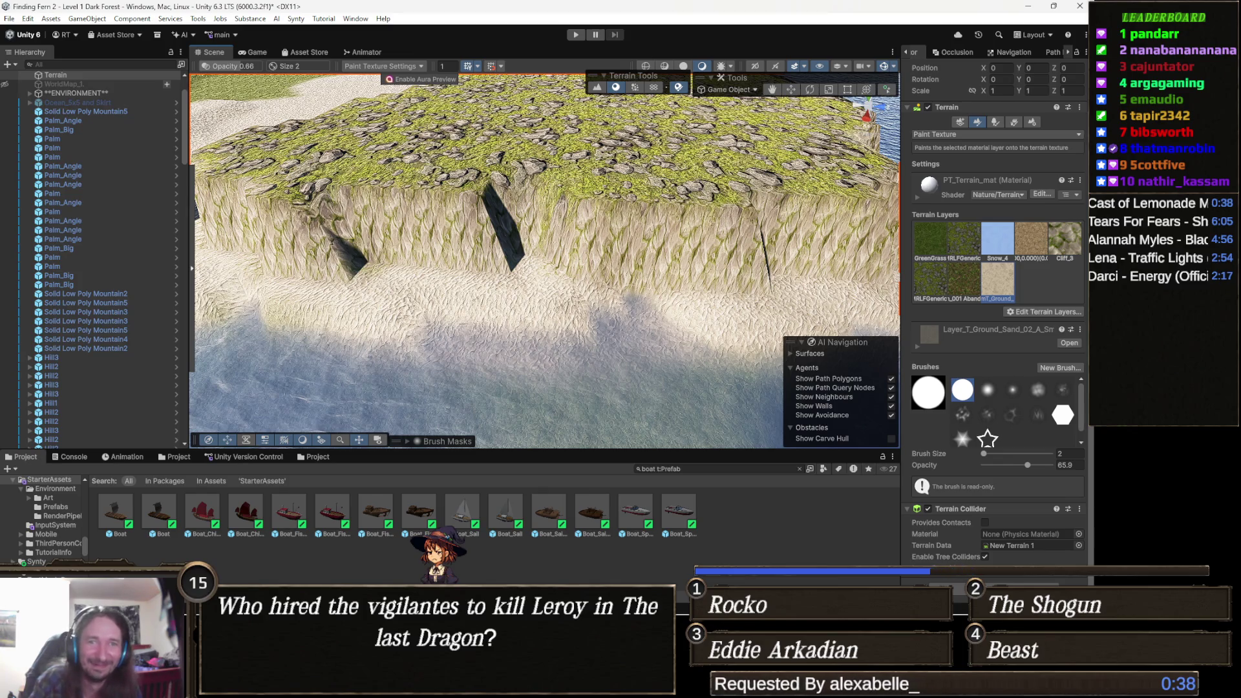
mouse_move(443, 298)
left_mouse_down()
mouse_move(440, 274)
mouse_move(467, 251)
mouse_move(402, 314)
mouse_move(498, 250)
mouse_move(547, 236)
mouse_move(613, 274)
left_mouse_up()
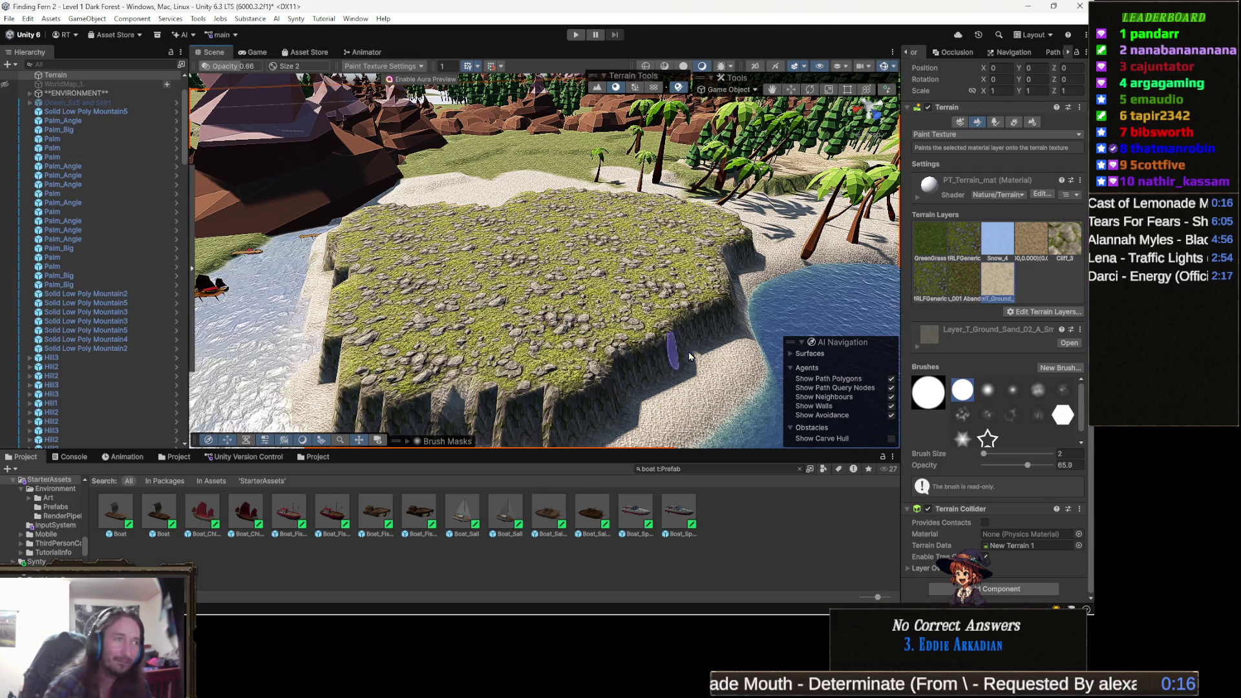
mouse_move(685, 310)
left_mouse_down()
mouse_move(617, 323)
mouse_move(659, 353)
left_mouse_up()
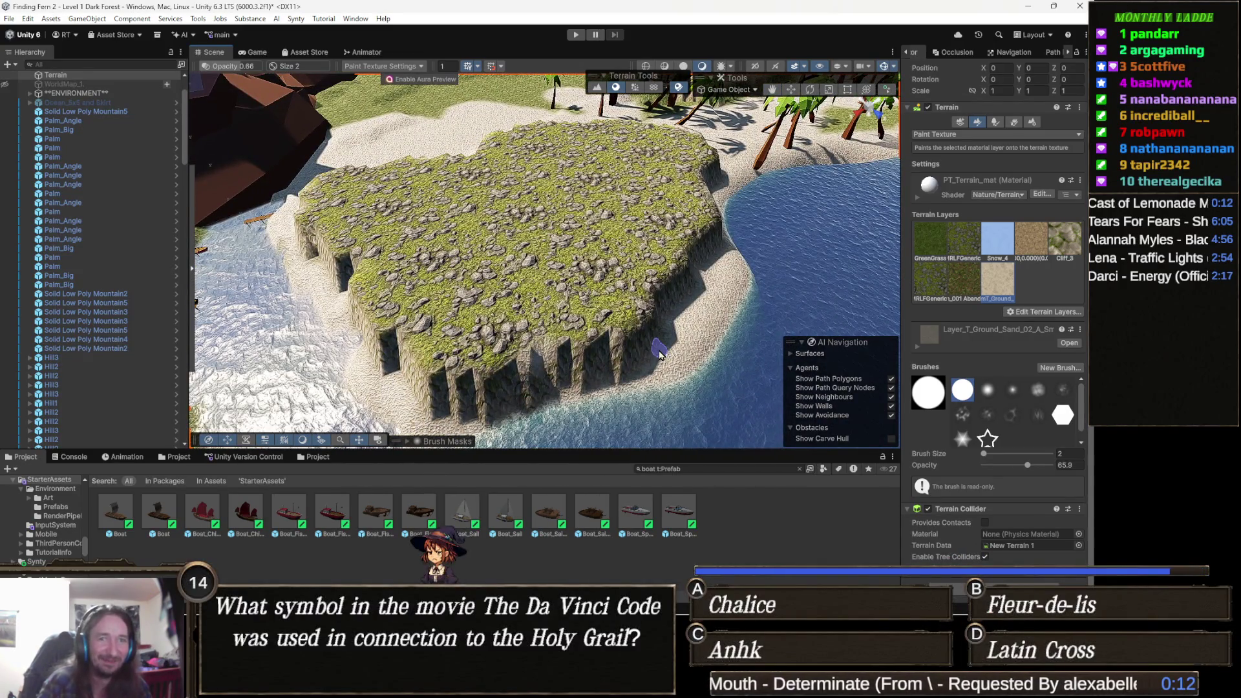